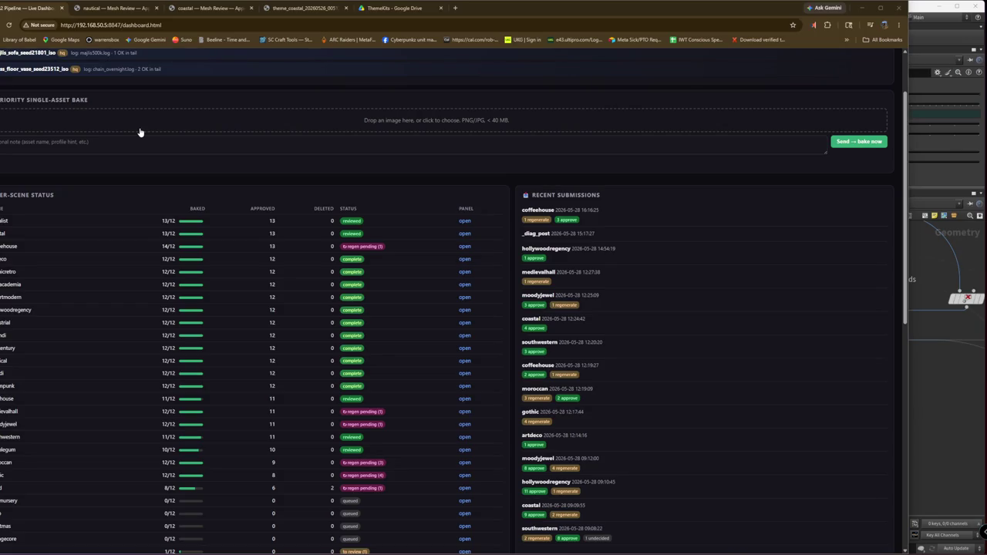
# Scroll the page and highlight the Approved 248 count text
pyautogui.scroll(2, 152, 167)
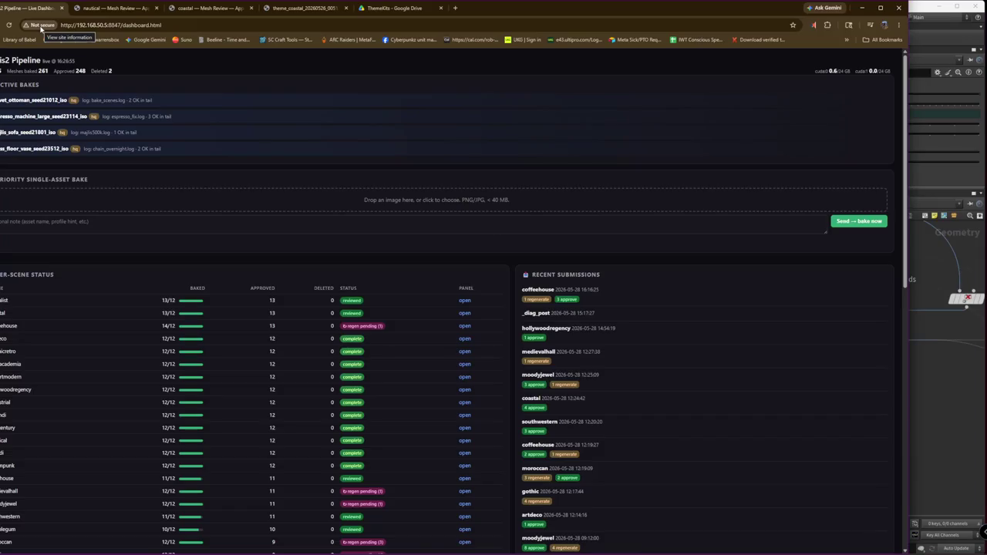
pyautogui.moveTo(94, 71); pyautogui.dragTo(6, 74)
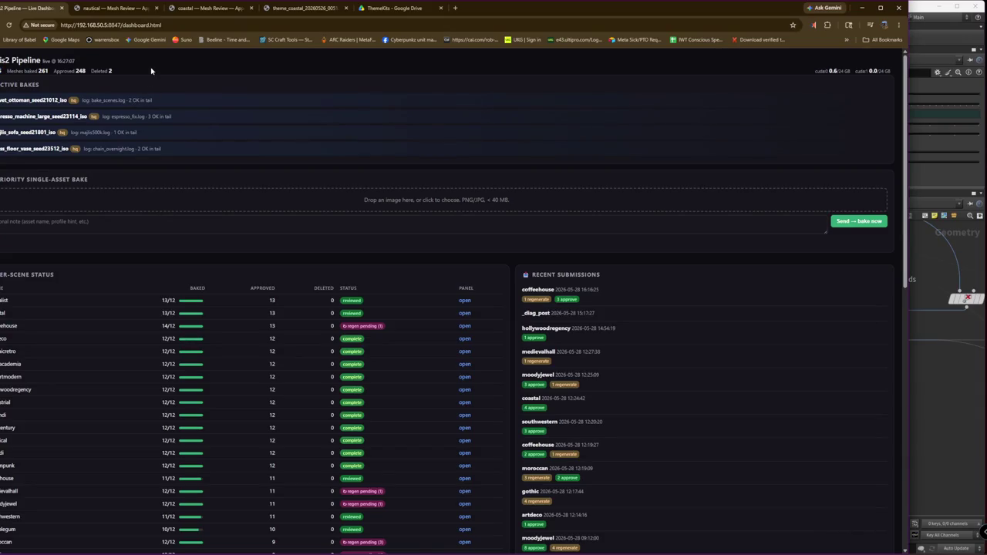
pyautogui.scroll(-3, 184, 47)
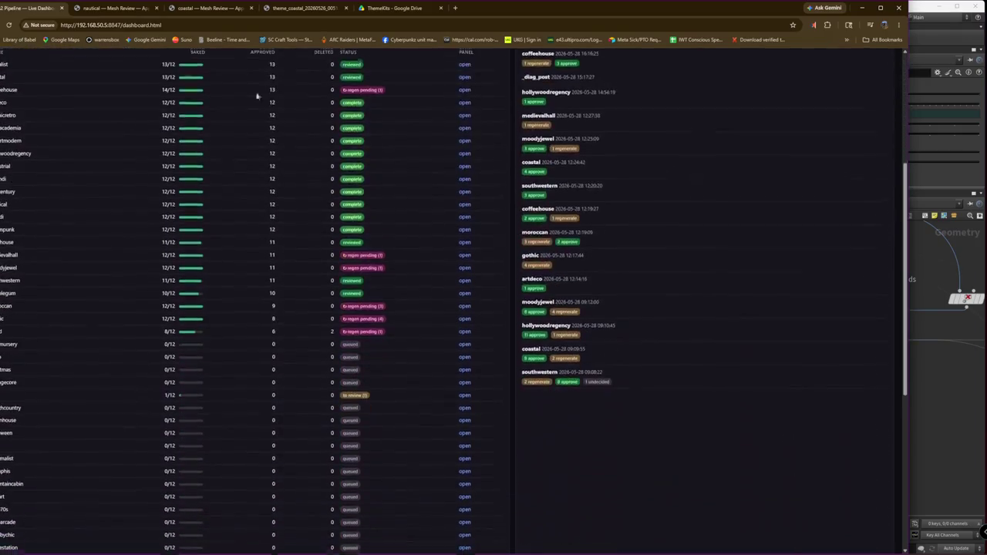
pyautogui.scroll(-3, 125, 159)
pyautogui.scroll(3, 193, 265)
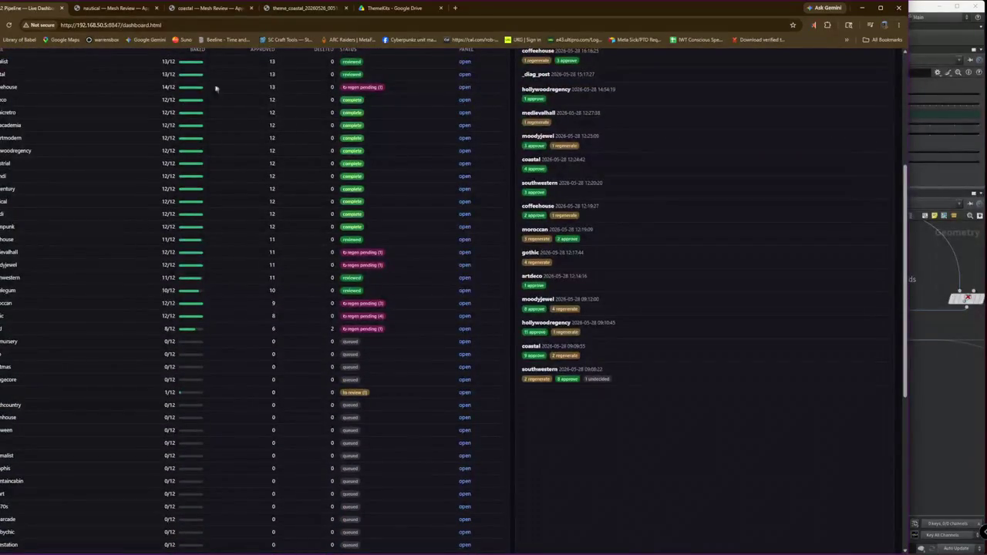
pyautogui.scroll(1, 215, 88)
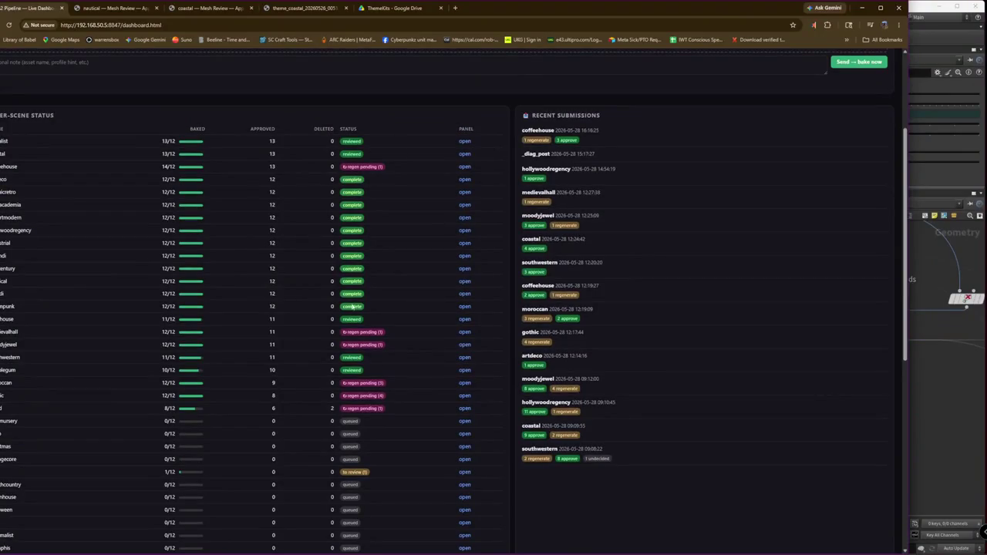
pyautogui.scroll(1, 44, 165)
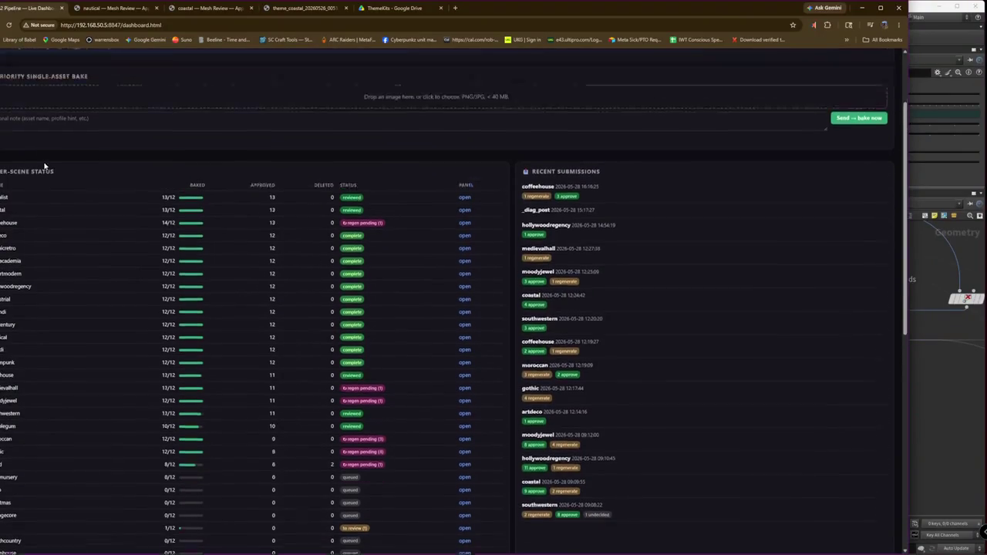
pyautogui.scroll(1, 77, 115)
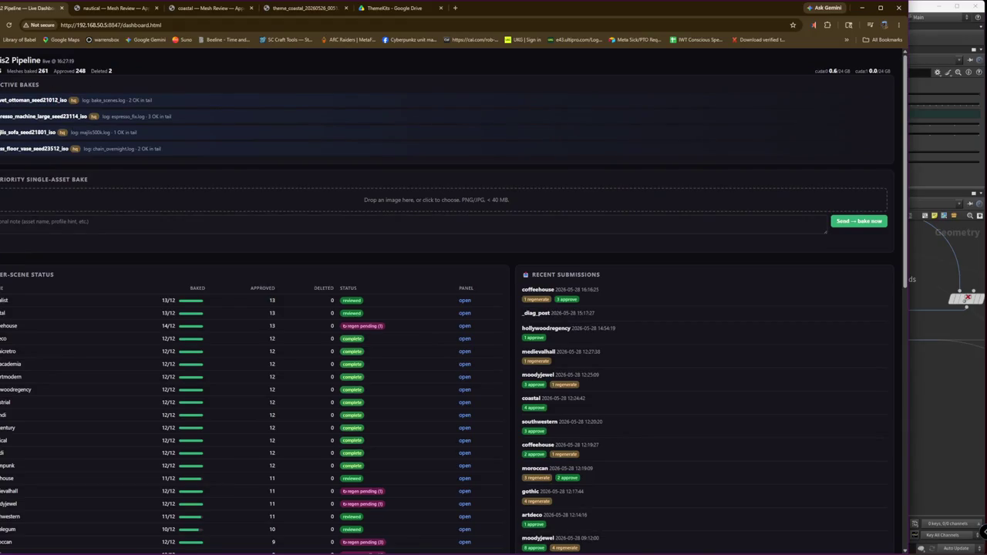
# Highlight the first active bake name, then the sofa bake name
pyautogui.moveTo(23, 101)
pyautogui.mouseDown()
pyautogui.moveTo(10, 113)
pyautogui.moveTo(39, 116)
pyautogui.mouseUp()
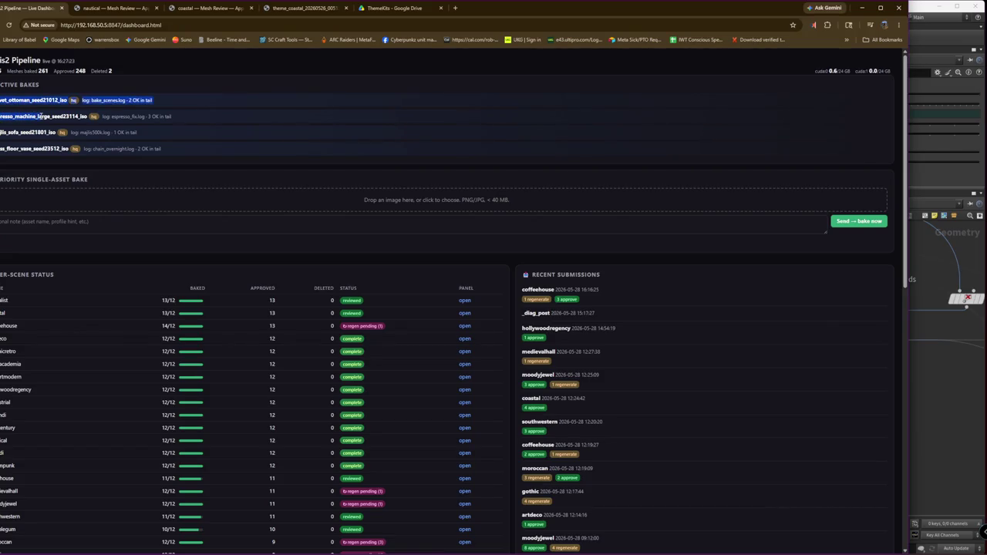
pyautogui.click(9, 25)
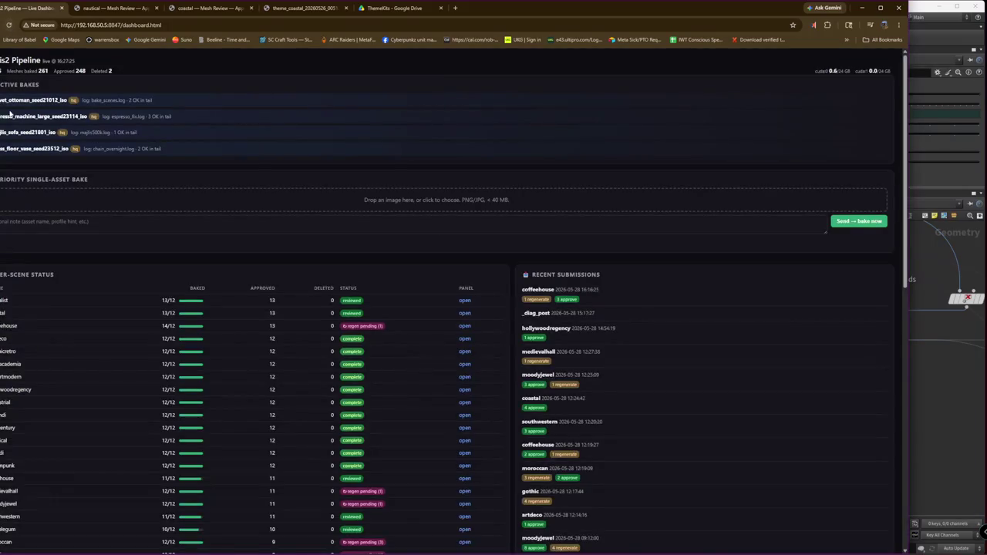
pyautogui.moveTo(2, 116)
pyautogui.mouseDown()
pyautogui.moveTo(88, 116)
pyautogui.moveTo(9, 135)
pyautogui.mouseUp()
pyautogui.scroll(-3, 225, 301)
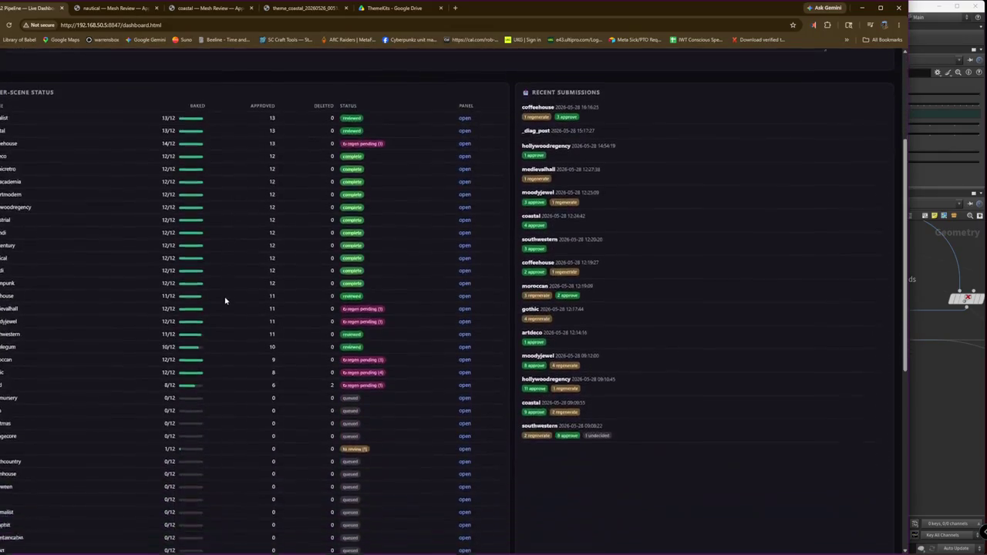
pyautogui.scroll(-4, 145, 333)
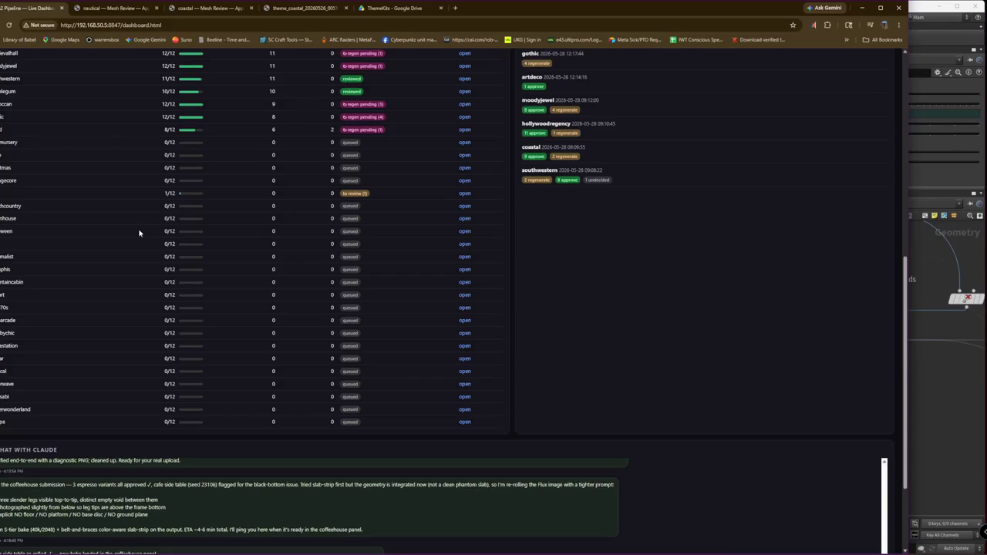
# Reload the ThemeKits Drive folder and sort it by Date modified, oldest first
pyautogui.click(393, 10)
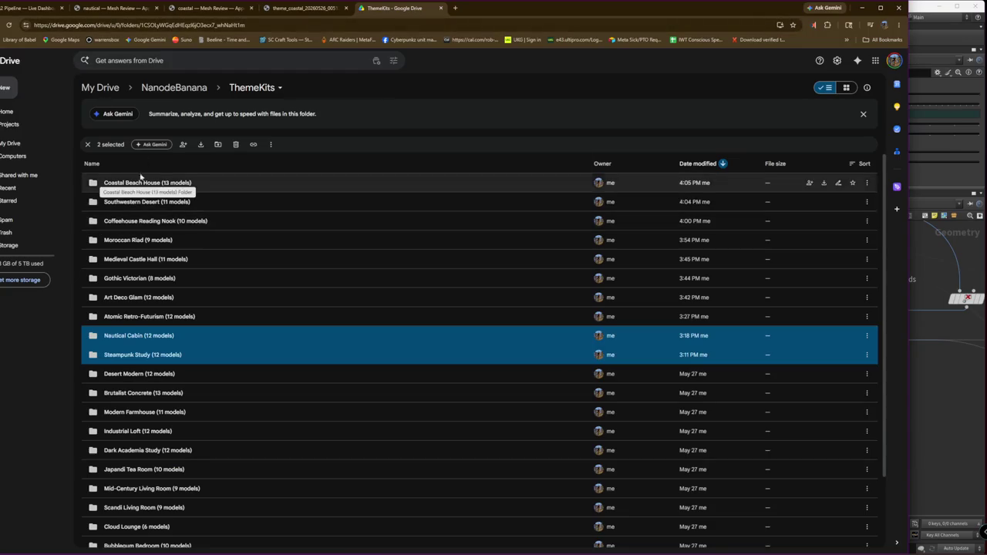
pyautogui.press('F5')
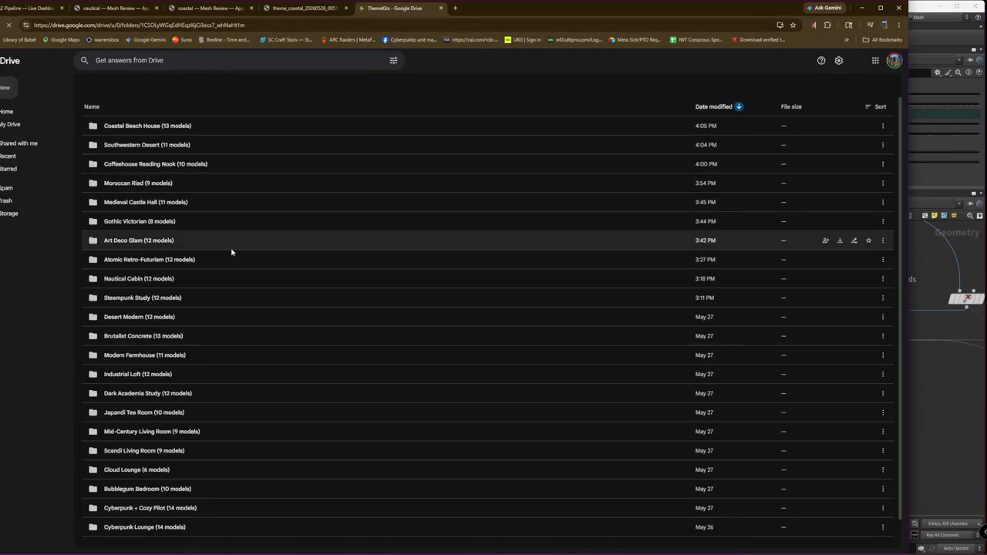
pyautogui.click(721, 164)
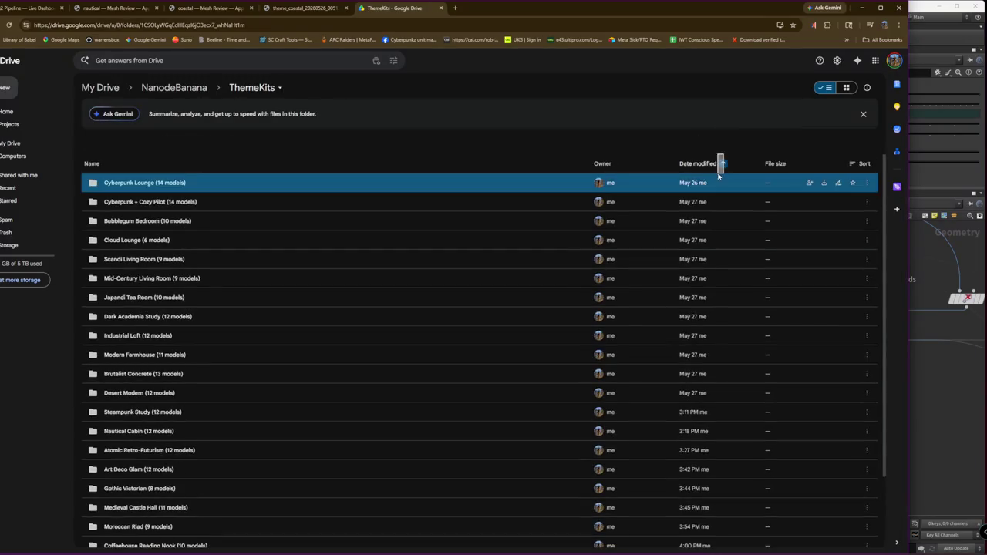
pyautogui.moveTo(721, 159); pyautogui.dragTo(574, 342)
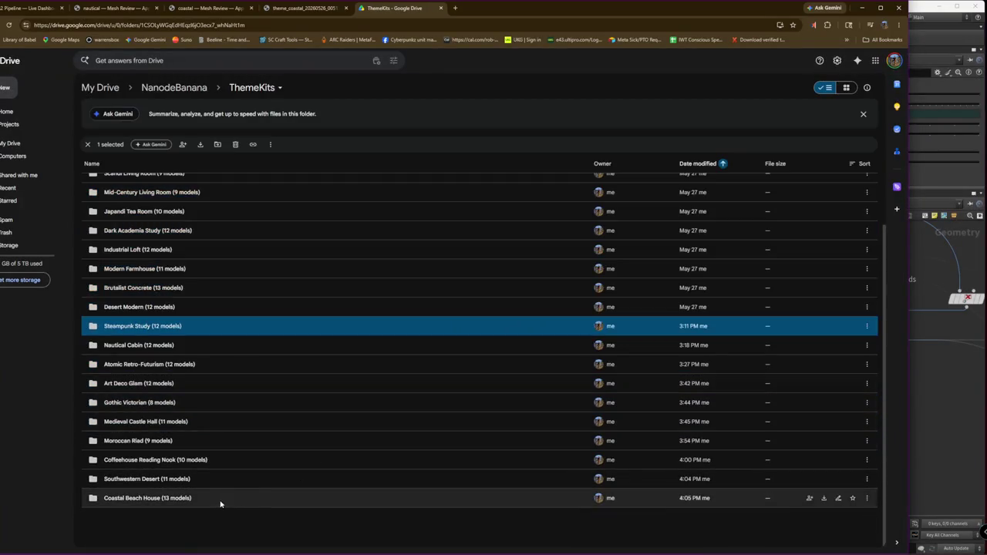
# Click through the newest kit folders, ending with Steampunk Study selected
pyautogui.click(209, 479)
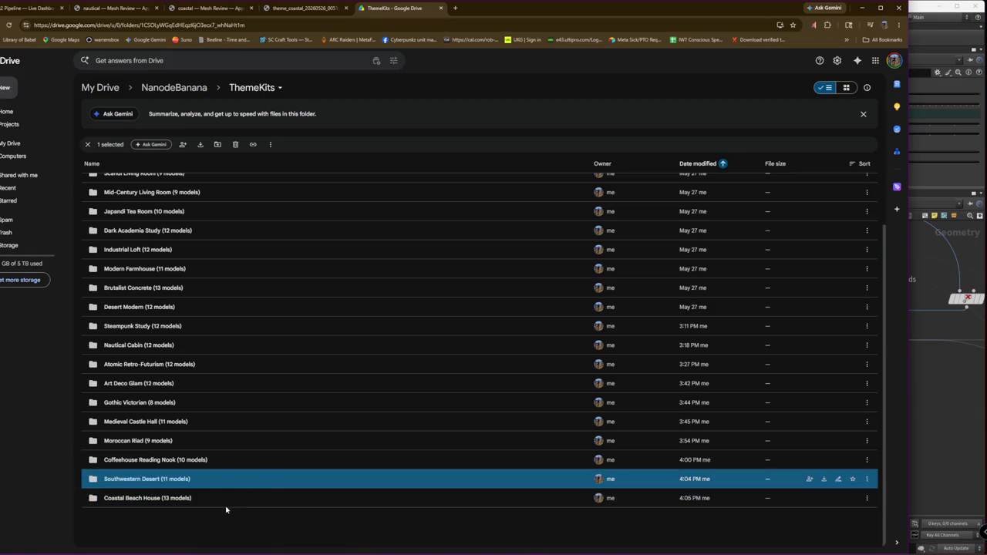
pyautogui.click(225, 505)
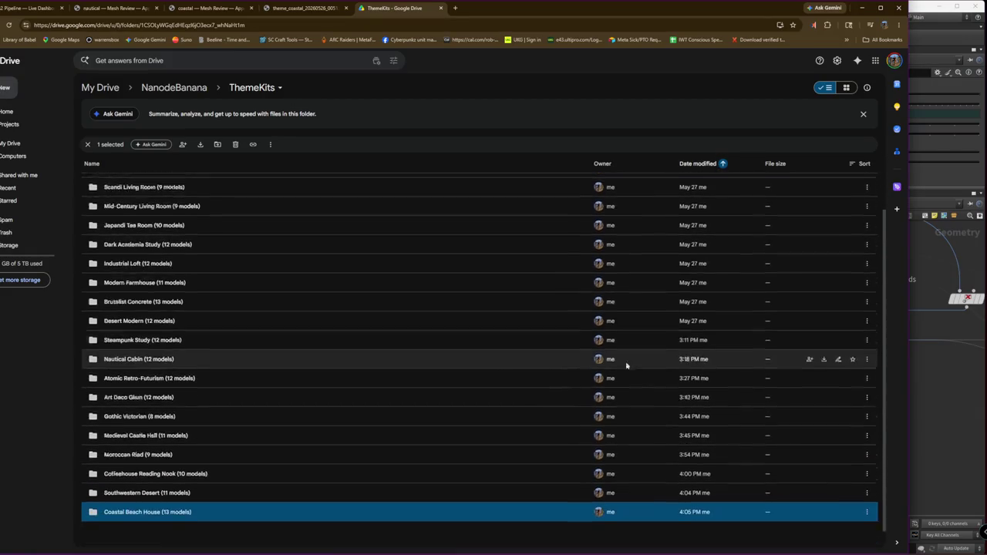
pyautogui.scroll(-1, 664, 431)
pyautogui.click(708, 462)
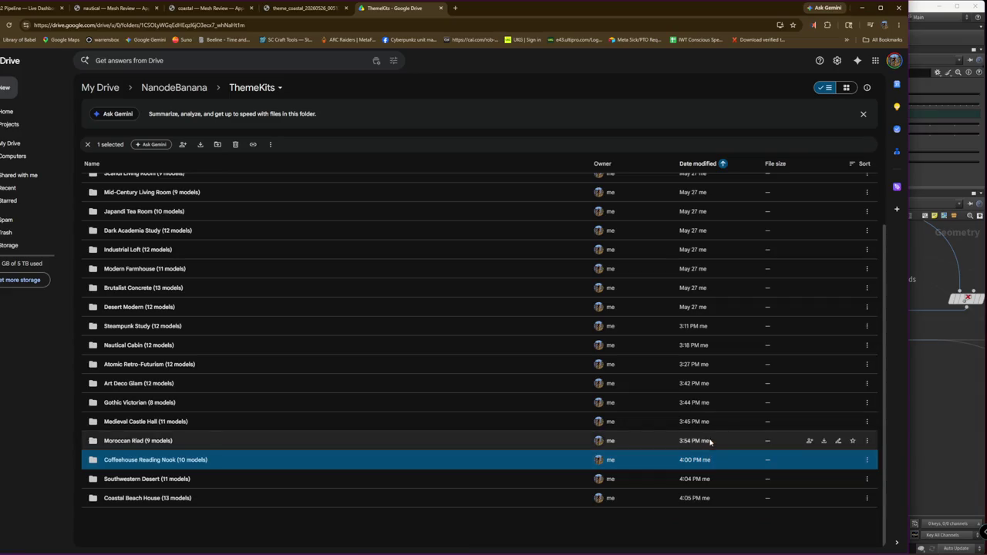
pyautogui.click(710, 440)
pyautogui.click(710, 402)
pyautogui.click(707, 346)
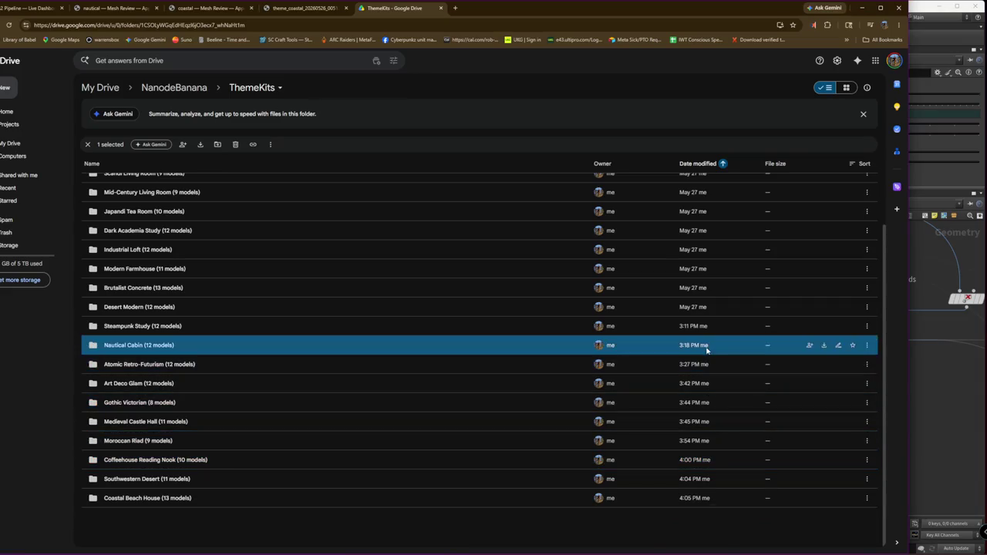
pyautogui.click(703, 330)
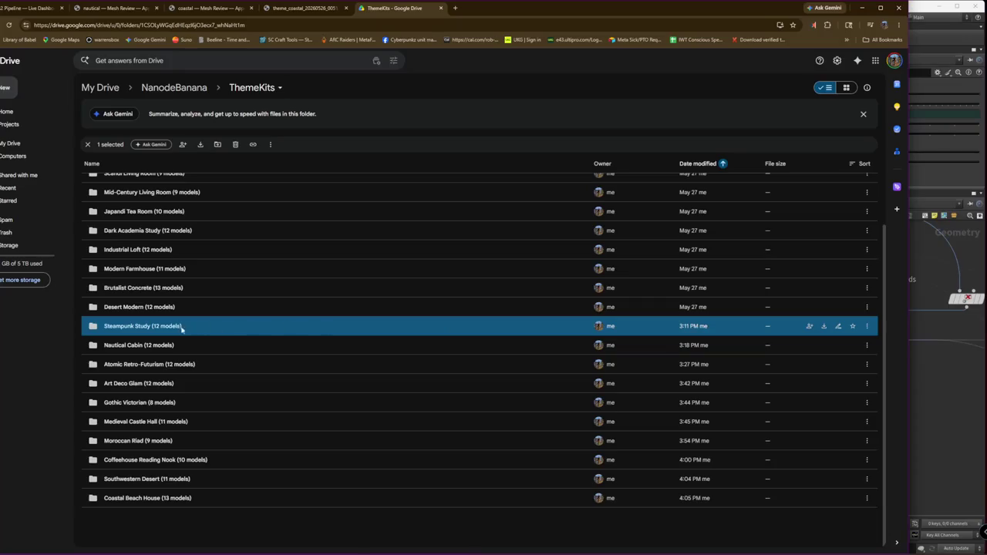
pyautogui.click(139, 344)
pyautogui.click(189, 330)
# Extend the selection through Coastal Beach House and download the ten folders as a zip
pyautogui.scroll(1, 219, 333)
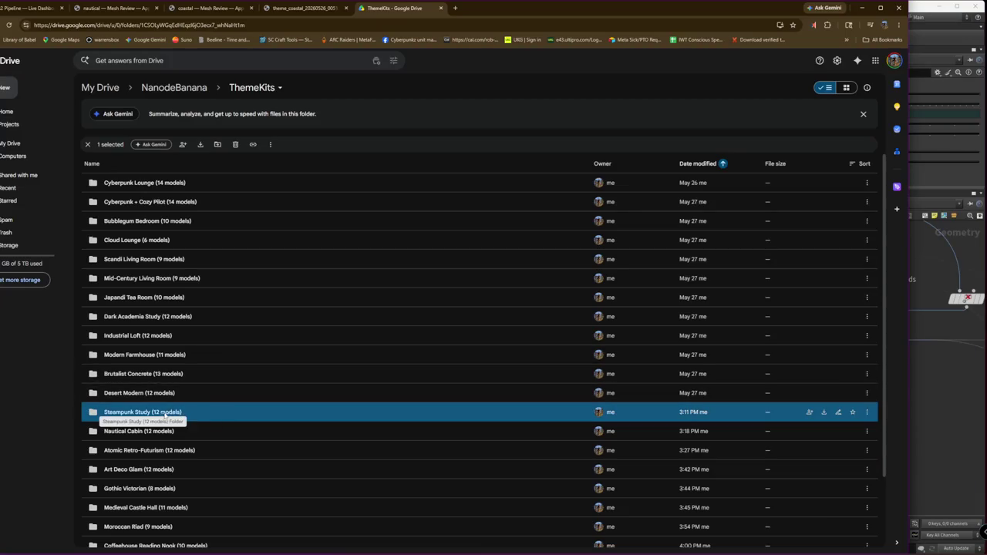
pyautogui.scroll(-1, 183, 415)
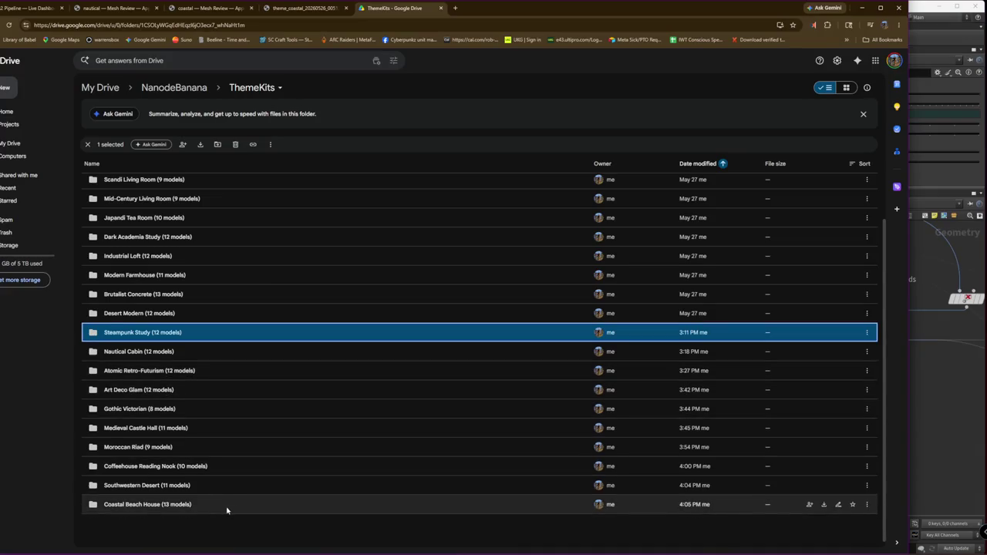
pyautogui.keyDown('shift'); pyautogui.click(122, 506); pyautogui.keyUp('shift')
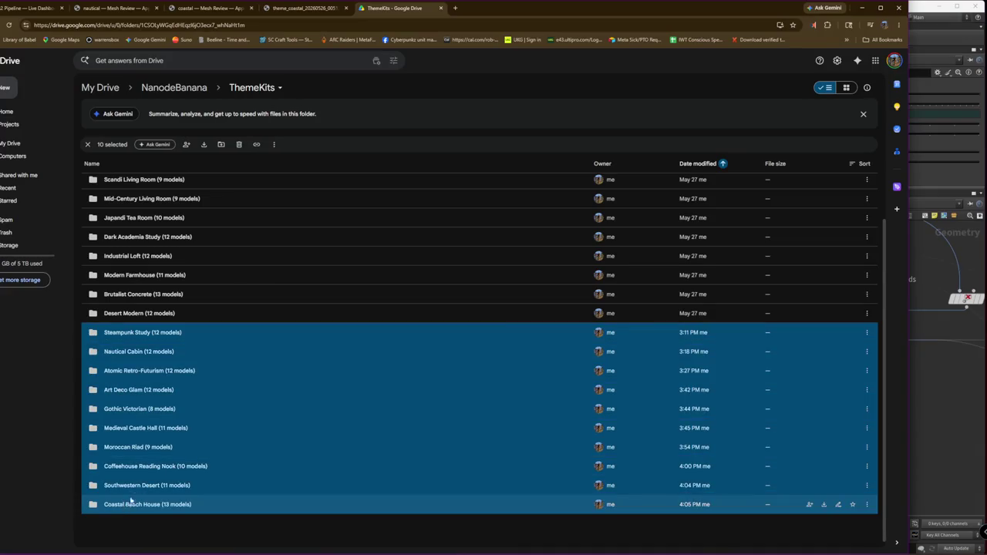
pyautogui.rightClick(171, 435)
pyautogui.click(245, 442)
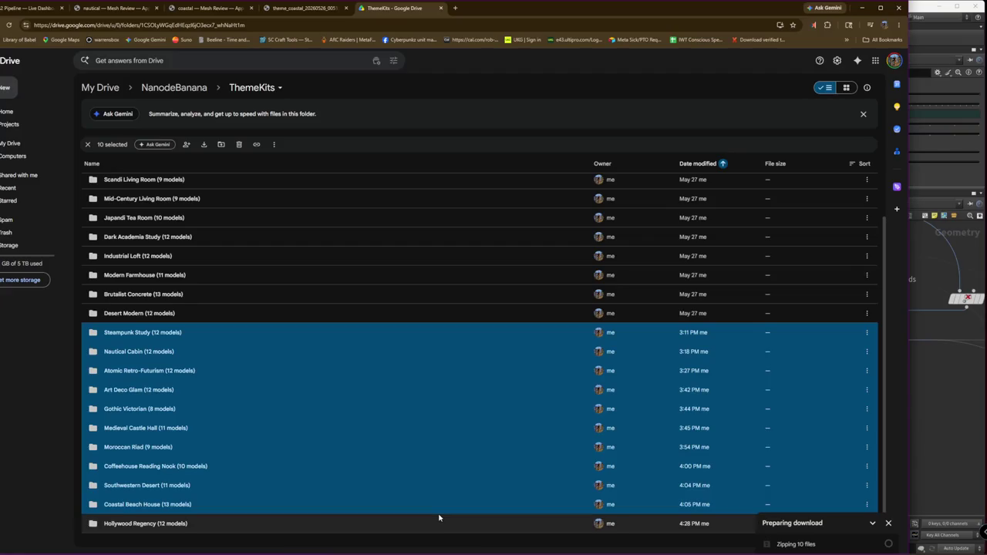
# Cancel the ten-folder zip download and reselect Southwestern Desert and Steampunk Study
pyautogui.scroll(-2, 452, 432)
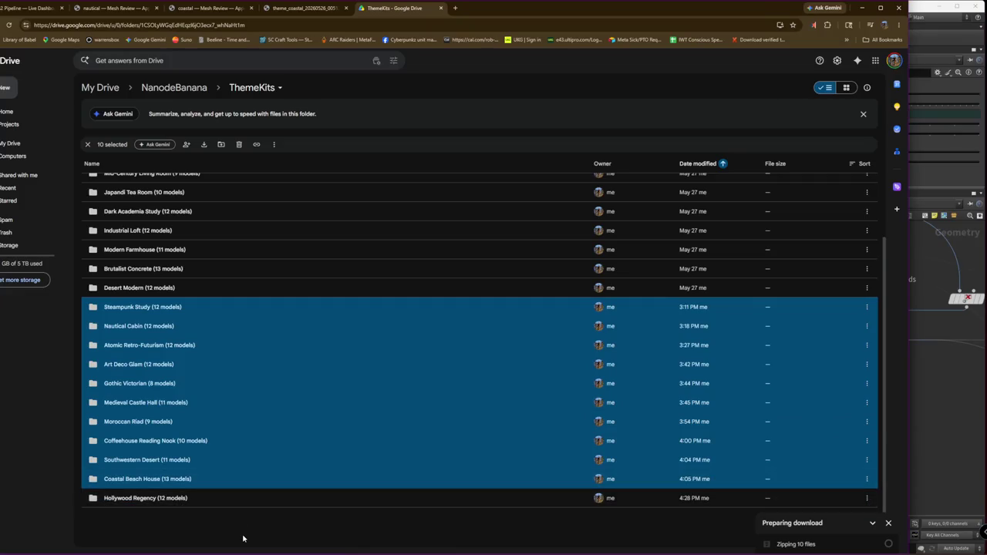
pyautogui.moveTo(440, 518)
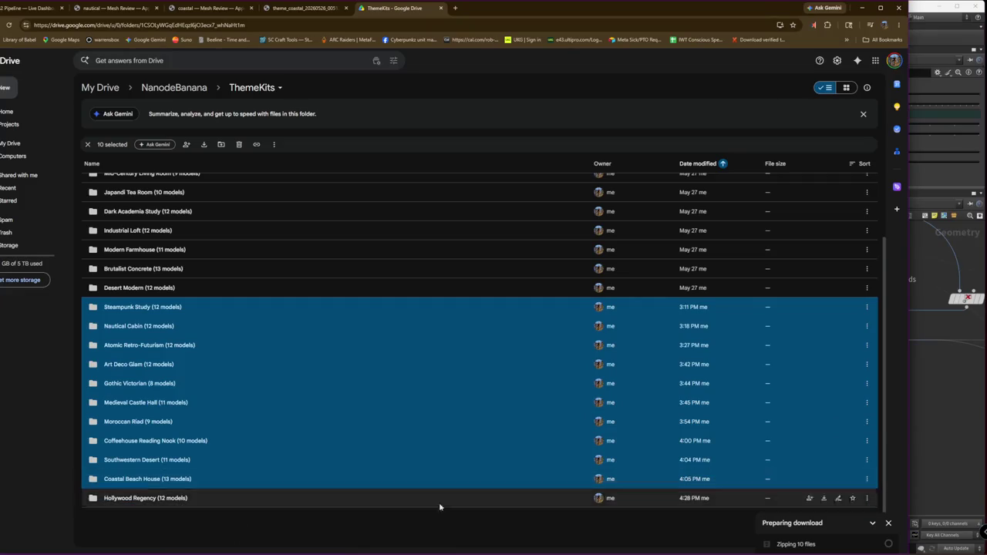
pyautogui.click(888, 544)
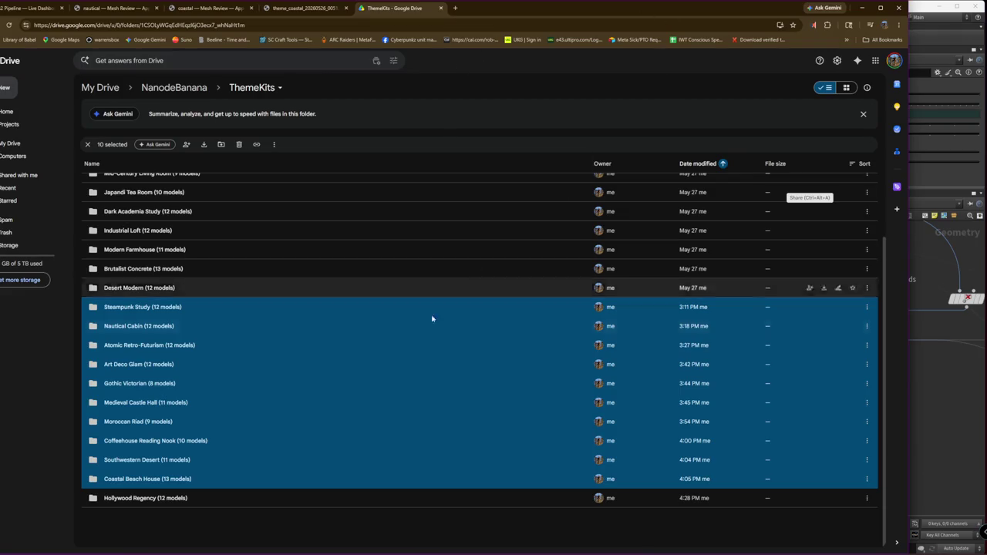
pyautogui.click(201, 461)
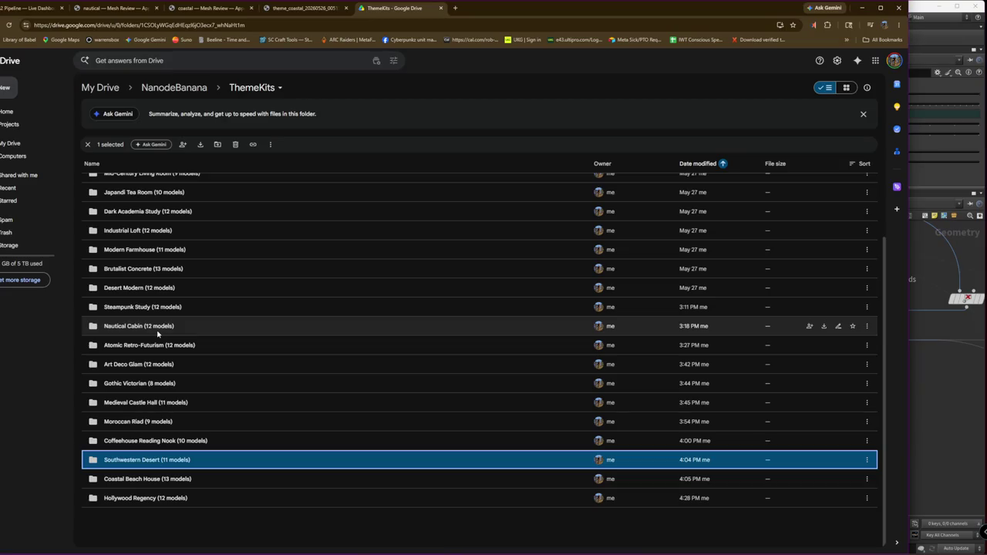
pyautogui.keyDown('shift'); pyautogui.click(158, 307); pyautogui.keyUp('shift')
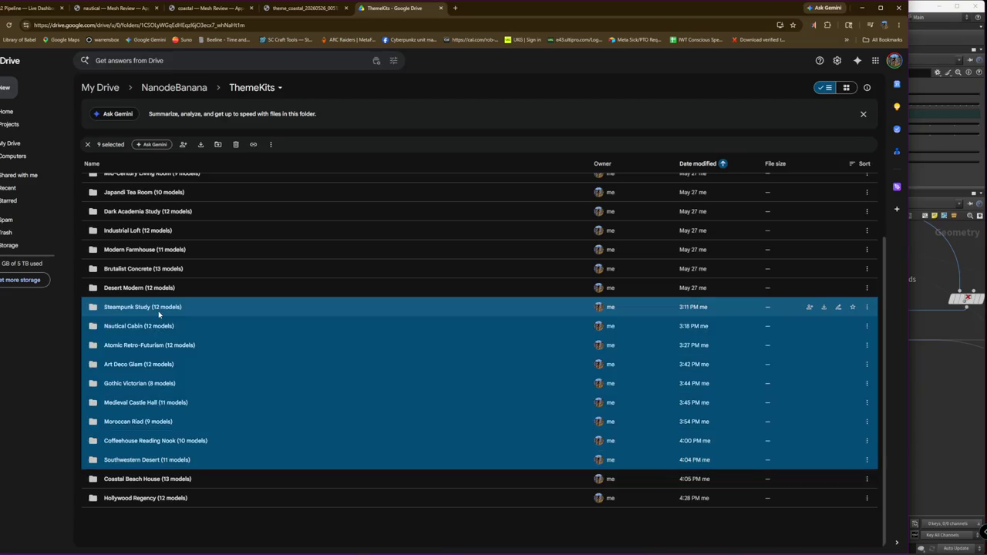
# Download the nine folders from Steampunk Study through Southwestern Desert and dismiss the calendar reminder
pyautogui.click(823, 306)
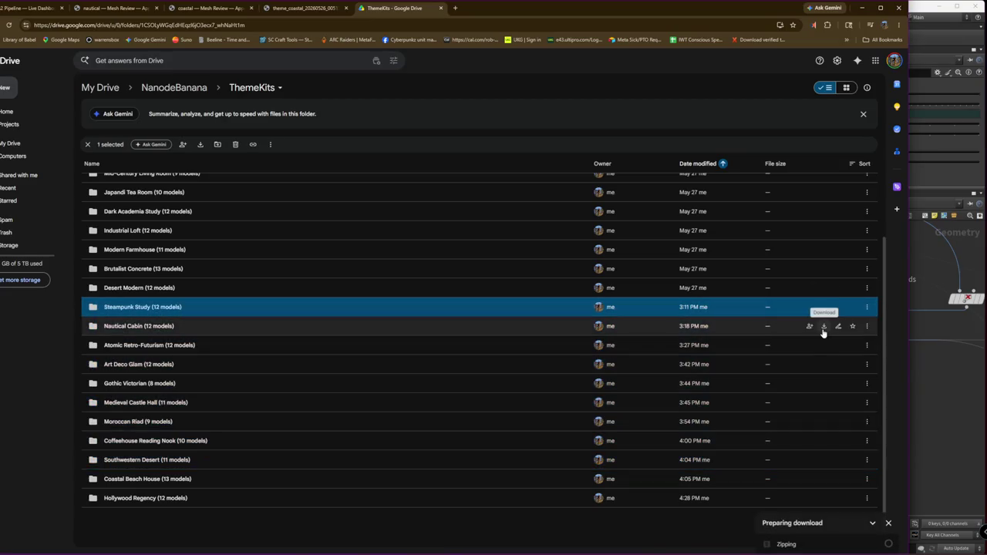
pyautogui.click(888, 543)
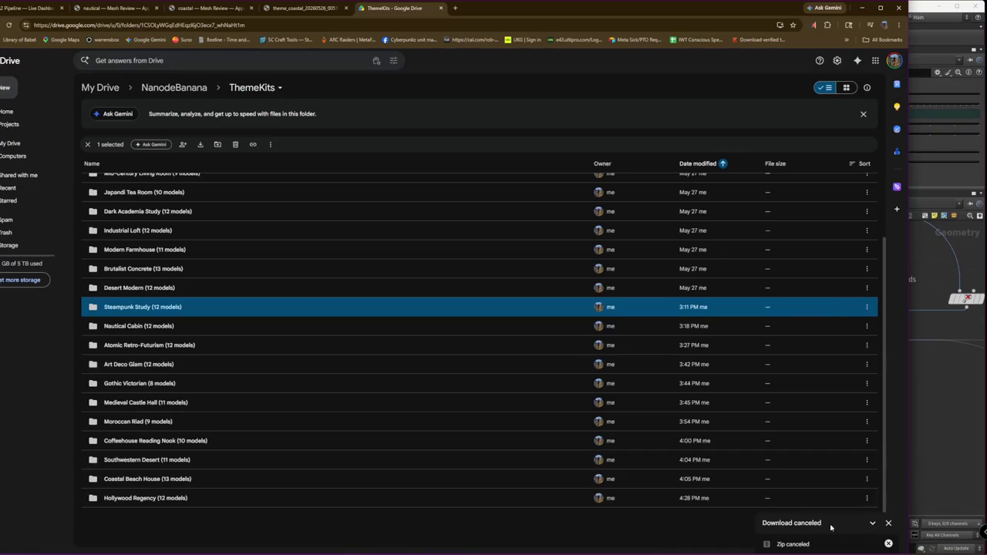
pyautogui.keyDown('shift'); pyautogui.click(189, 461); pyautogui.keyUp('shift')
pyautogui.rightClick(191, 455)
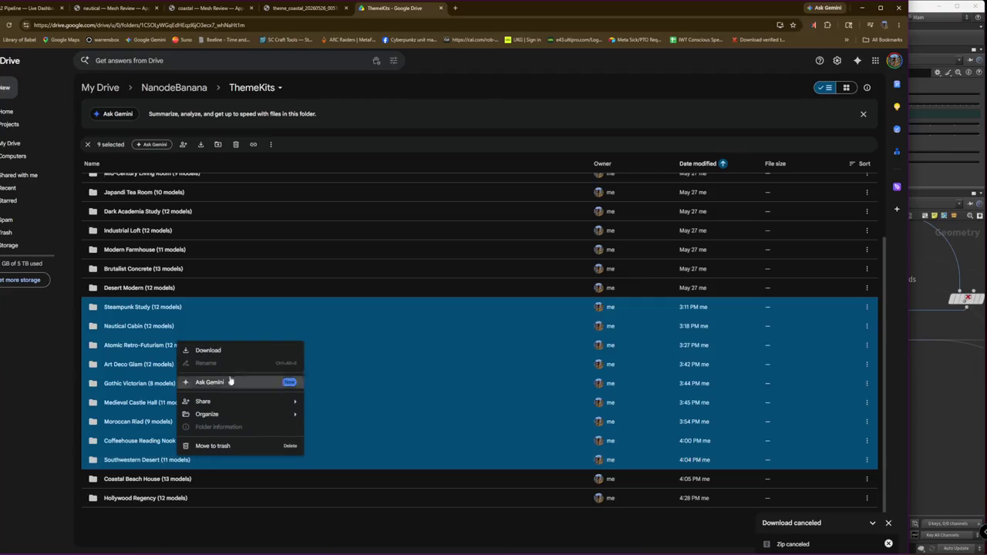
pyautogui.click(224, 352)
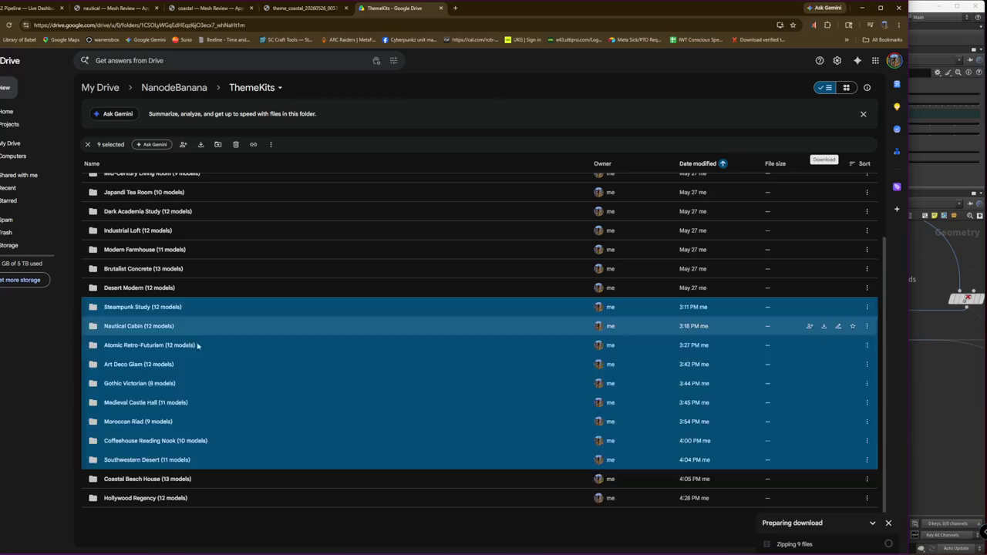
pyautogui.moveTo(197, 346); pyautogui.dragTo(253, 372)
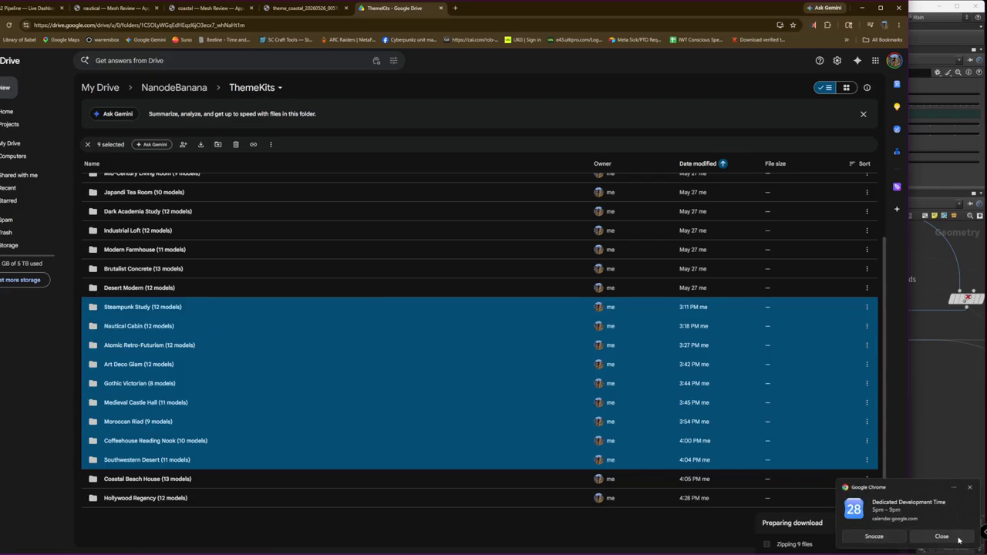
pyautogui.click(959, 540)
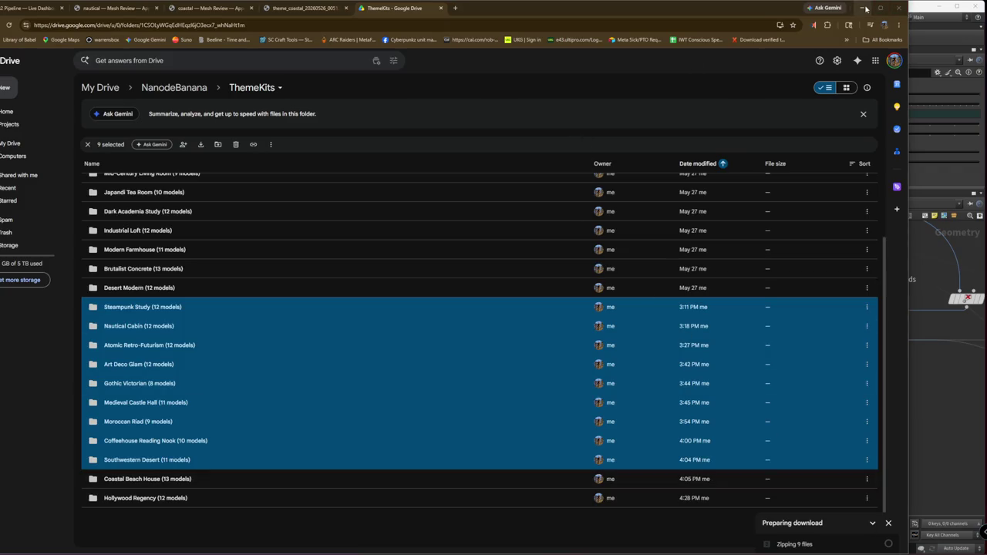
# Back in Houdini, inspect the ASSET_KIT nodes inside roof_generator_1_1
pyautogui.click(864, 8)
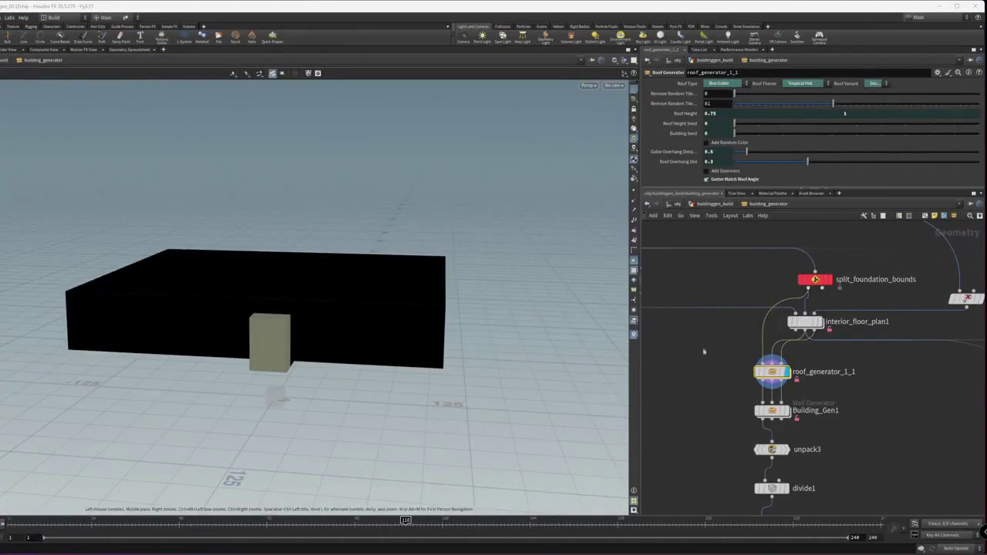
pyautogui.moveTo(703, 352); pyautogui.dragTo(725, 304, button='middle')
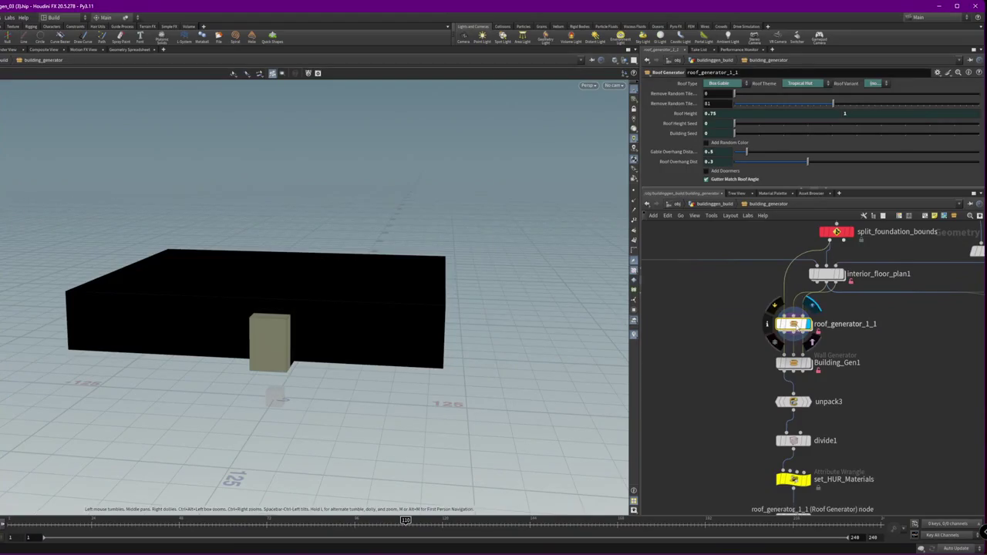
pyautogui.doubleClick(797, 323)
pyautogui.press('h')
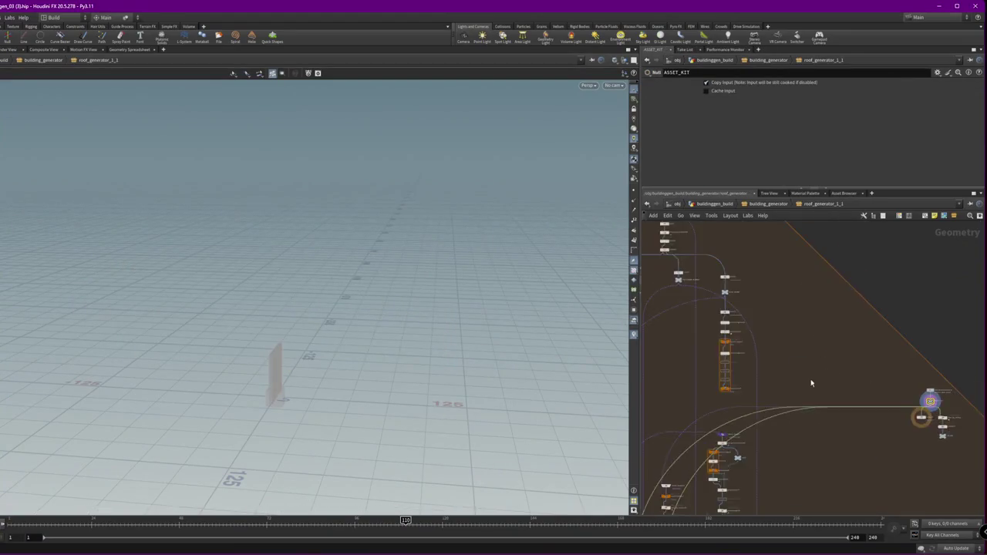
pyautogui.press('f')
pyautogui.moveTo(815, 399); pyautogui.dragTo(688, 369)
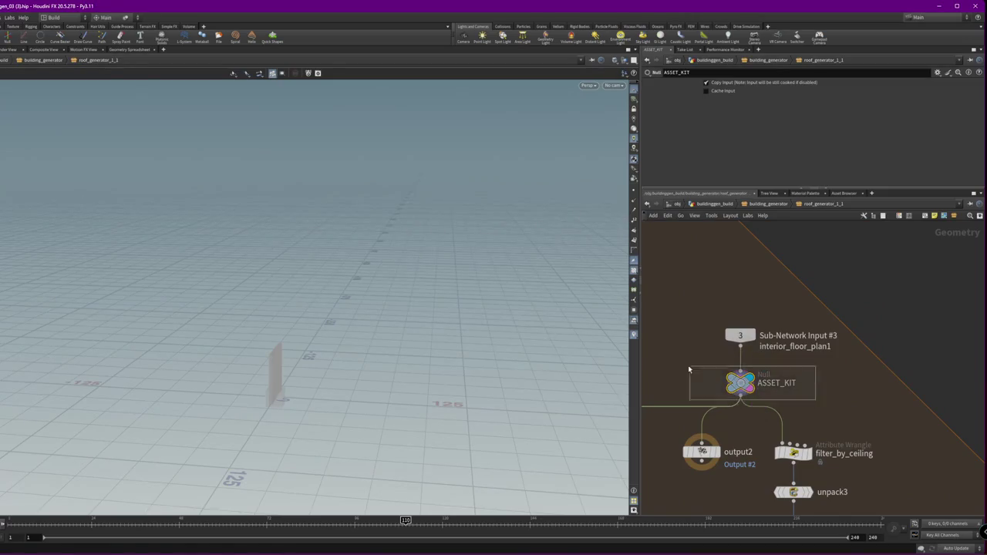
pyautogui.moveTo(326, 363); pyautogui.dragTo(432, 359)
# Inspect the roof_generator network inside buildinggen_build
pyautogui.click(750, 203)
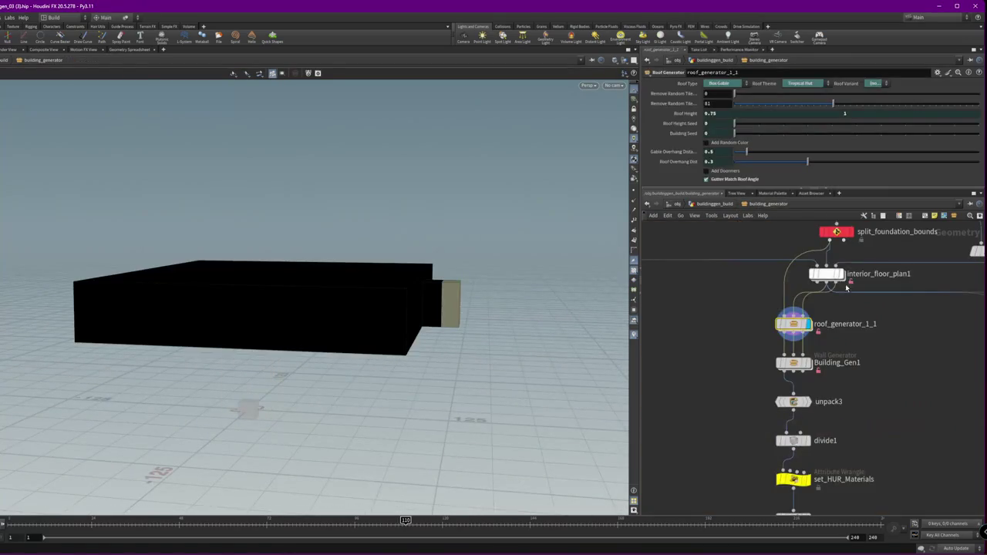
pyautogui.click(714, 203)
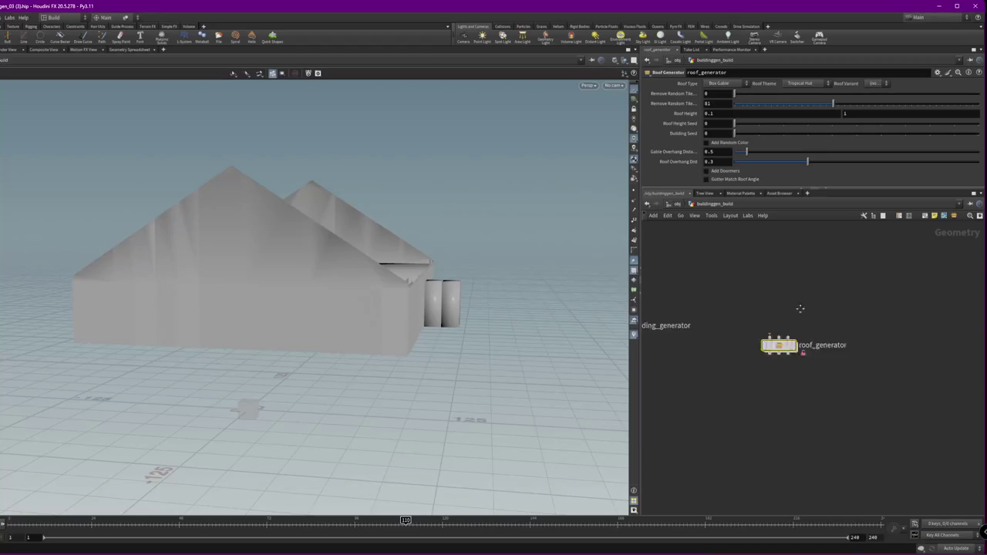
pyautogui.moveTo(830, 344); pyautogui.dragTo(799, 292, button='middle')
pyautogui.moveTo(386, 317)
pyautogui.mouseDown()
pyautogui.moveTo(468, 313)
pyautogui.moveTo(462, 277)
pyautogui.mouseUp()
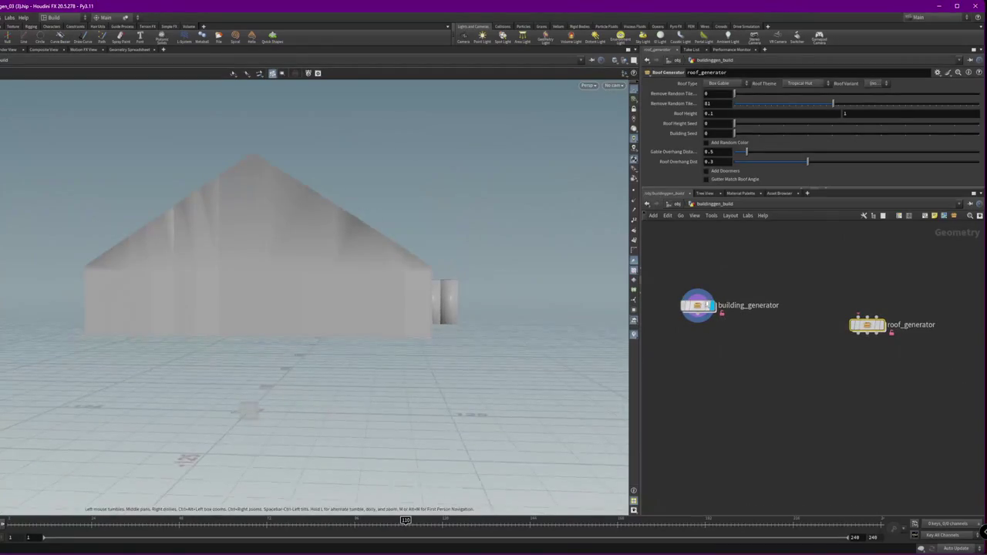
pyautogui.doubleClick(868, 324)
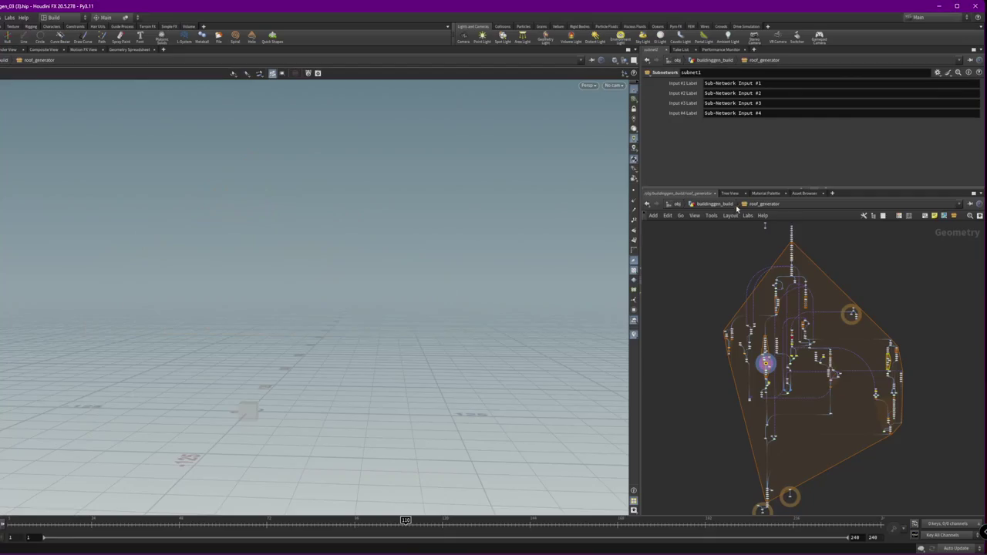
pyautogui.scroll(3, 763, 406)
pyautogui.scroll(3, 764, 406)
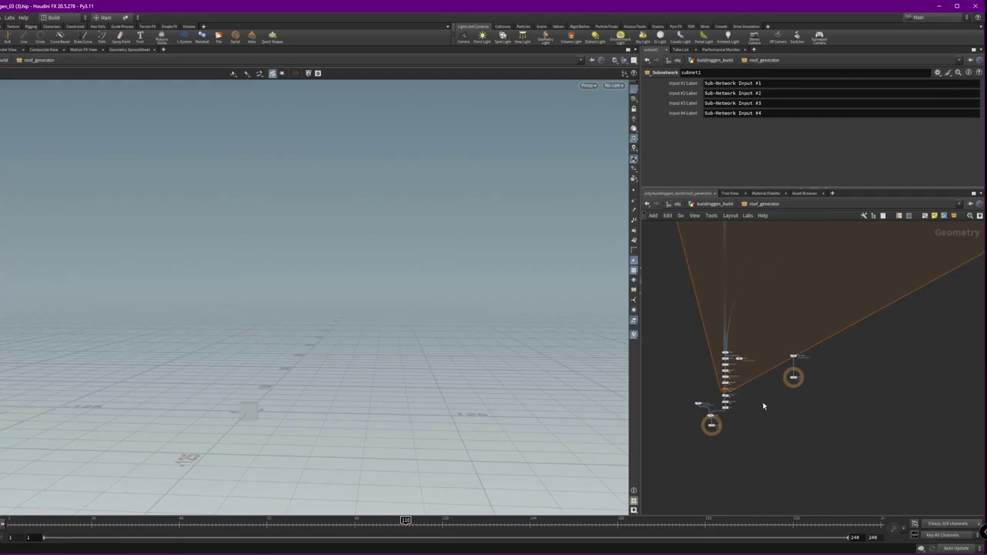
# Delete the box1 object at the object level
pyautogui.click(731, 204)
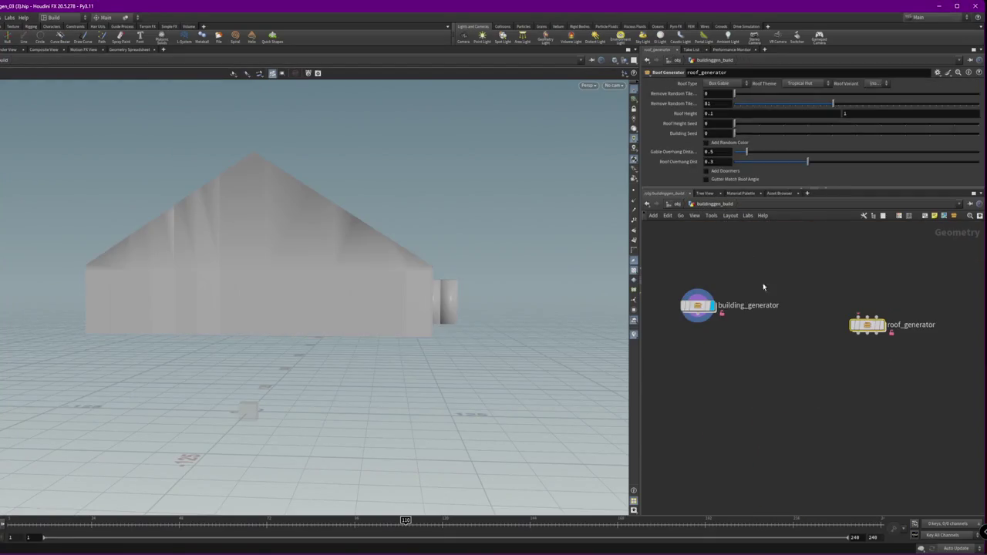
pyautogui.click(675, 203)
pyautogui.moveTo(799, 306); pyautogui.dragTo(675, 266, button='middle')
pyautogui.click(750, 319)
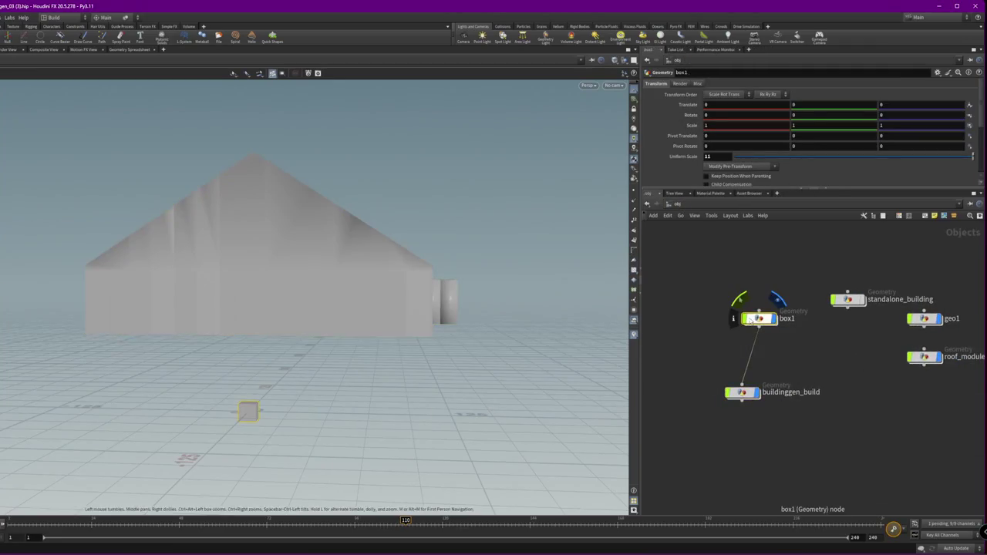
pyautogui.press('Delete')
# Box-select all eleven roof-kit nodes inside roof_modules_dummy
pyautogui.moveTo(805, 360); pyautogui.dragTo(684, 424)
pyautogui.moveTo(741, 391); pyautogui.dragTo(782, 340)
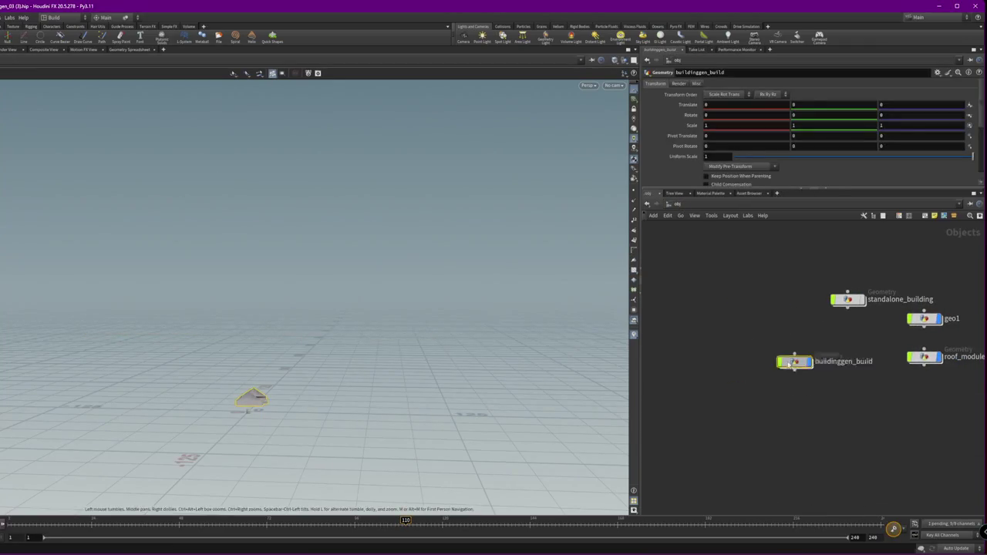
pyautogui.moveTo(959, 394); pyautogui.dragTo(898, 336)
pyautogui.moveTo(898, 341); pyautogui.dragTo(812, 345, button='middle')
pyautogui.doubleClick(839, 360)
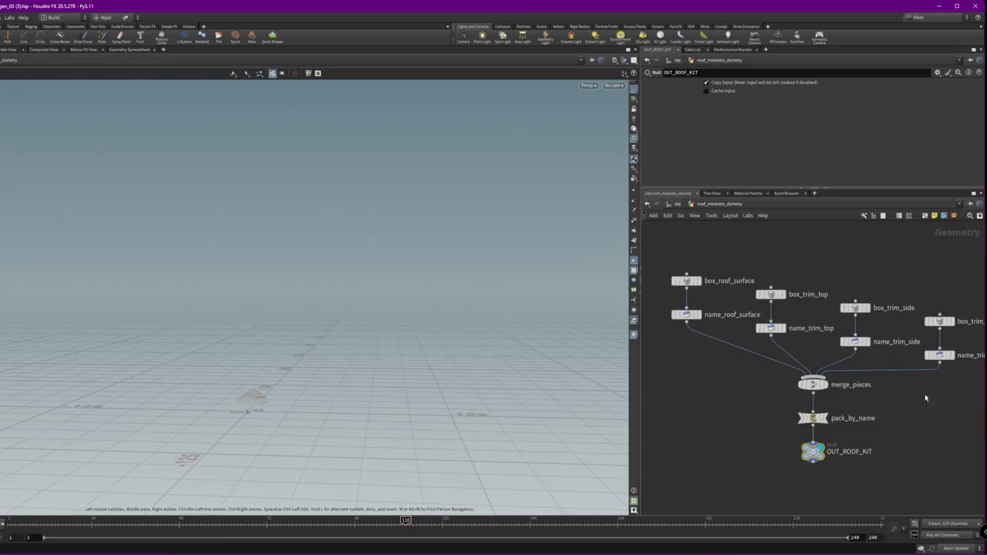
pyautogui.moveTo(689, 245); pyautogui.dragTo(966, 503)
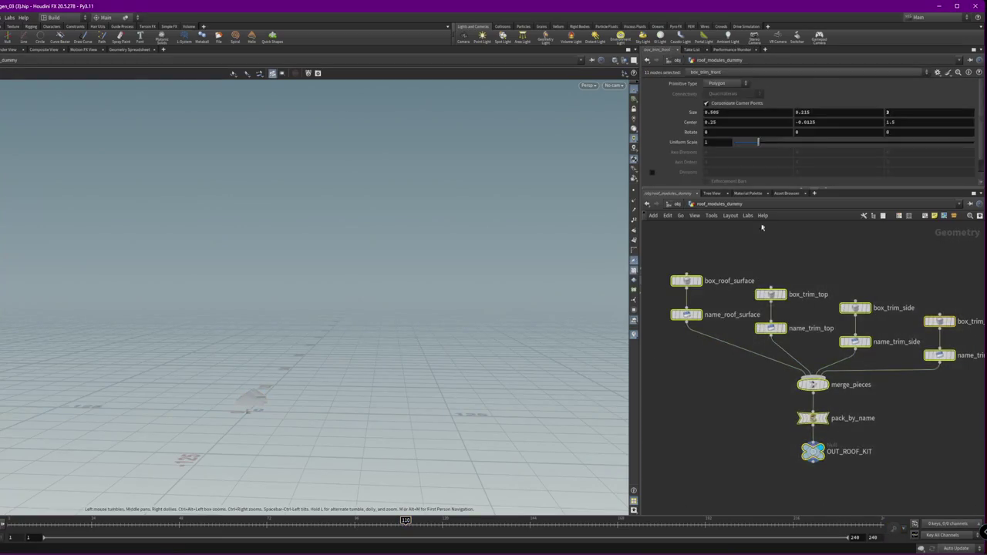
# Copy the roof-kit nodes and paste them into buildinggen_build, then lay them out
pyautogui.hotkey('ctrl', 'c')
pyautogui.click(683, 205)
pyautogui.doubleClick(647, 342)
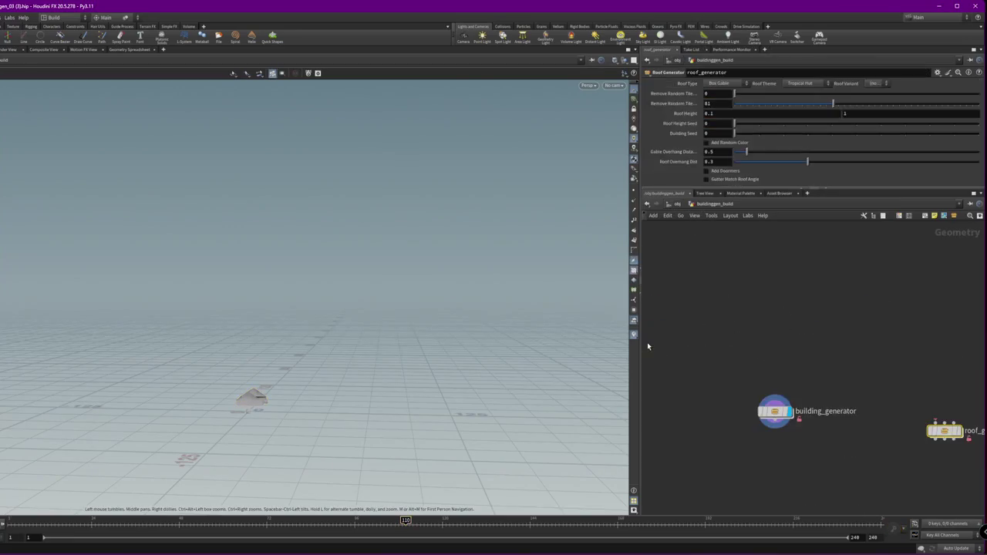
pyautogui.hotkey('ctrl', 'v')
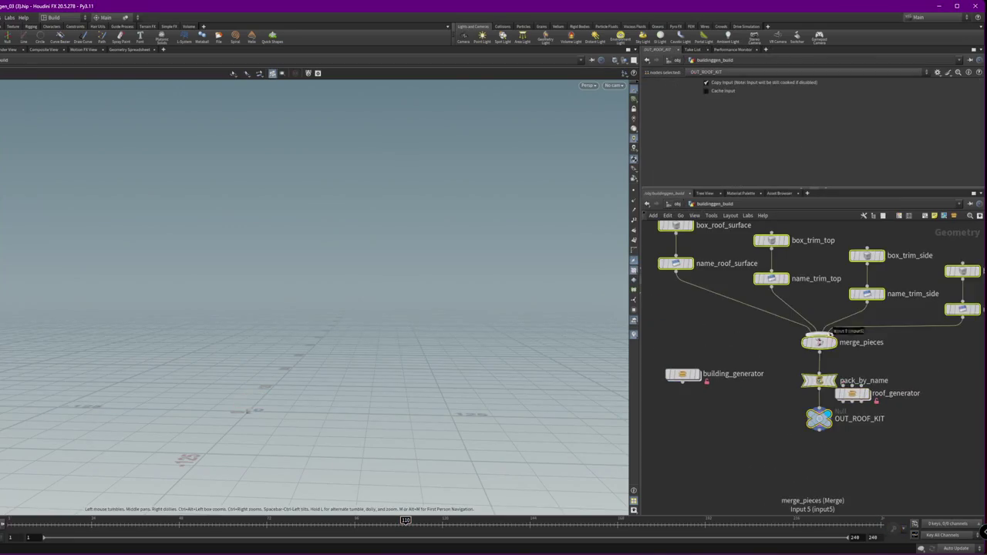
pyautogui.click(845, 436)
pyautogui.press('l')
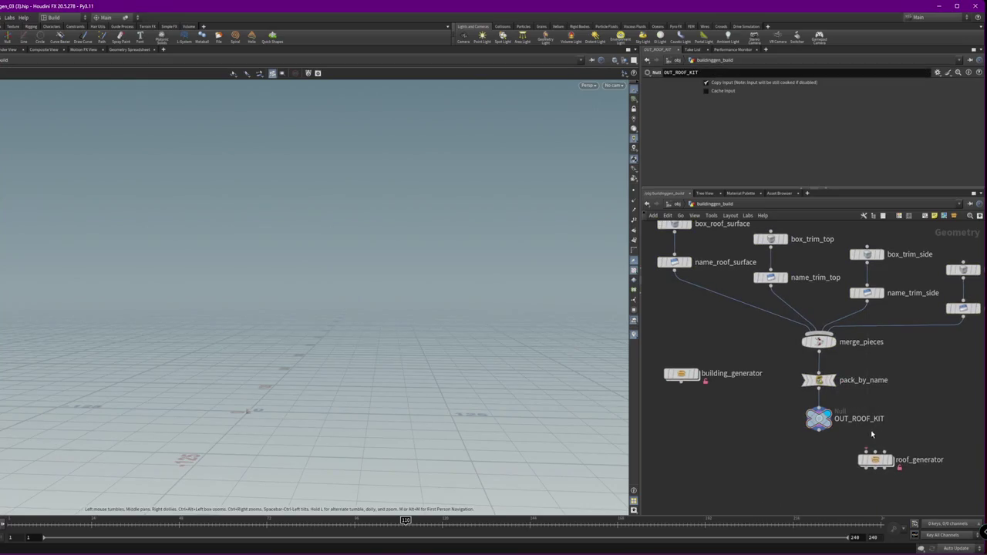
# Add a box1 node and wire box1 and OUT_ROOF_KIT into roof_generator
pyautogui.press('Tab')
pyautogui.click(906, 424)
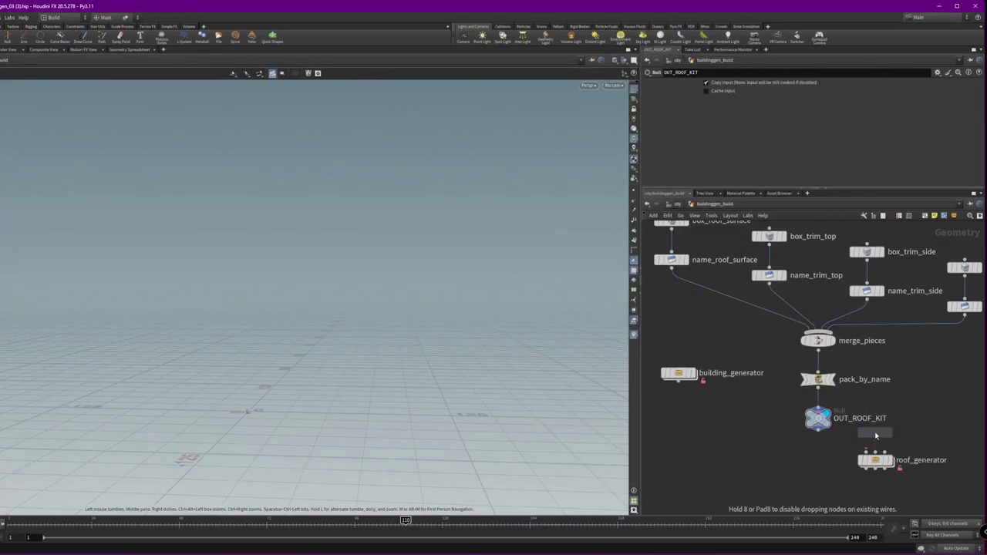
pyautogui.click(945, 374)
pyautogui.moveTo(945, 381)
pyautogui.mouseDown()
pyautogui.moveTo(876, 454)
pyautogui.moveTo(929, 478)
pyautogui.mouseUp()
pyautogui.moveTo(819, 433); pyautogui.dragTo(931, 462)
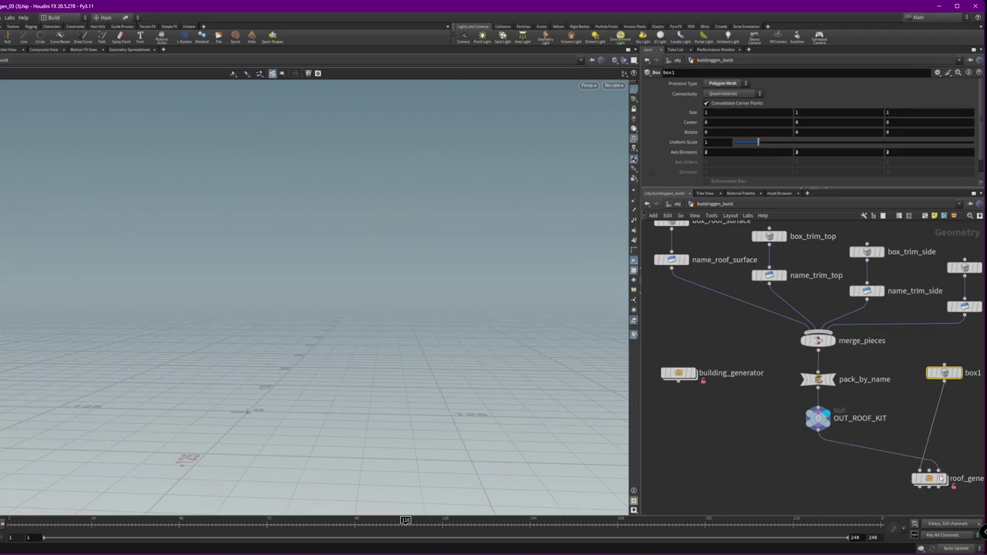
pyautogui.doubleClick(927, 479)
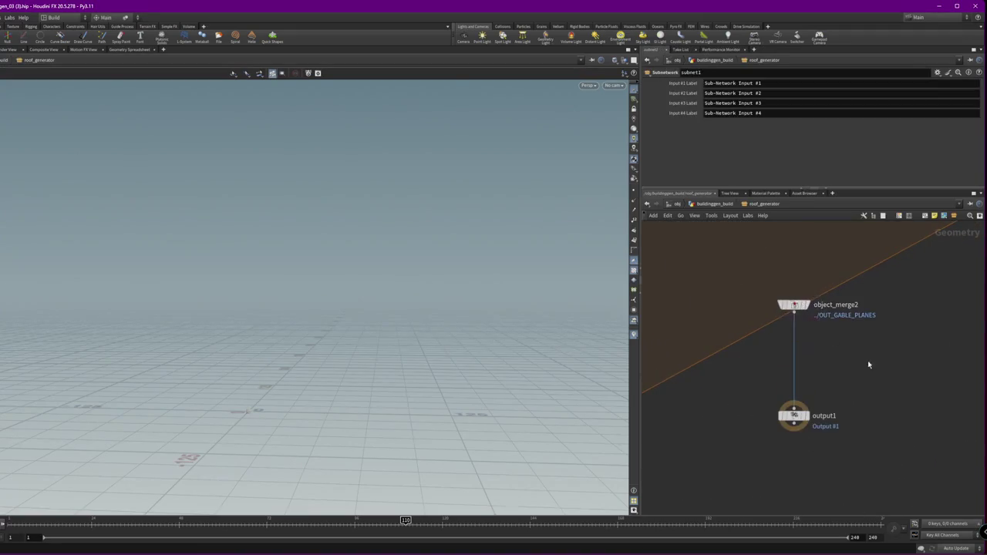
# Preview the ASSET_KIT and output0 geometry, then make roof_generator the displayed node
pyautogui.press('h')
pyautogui.scroll(5, 810, 308)
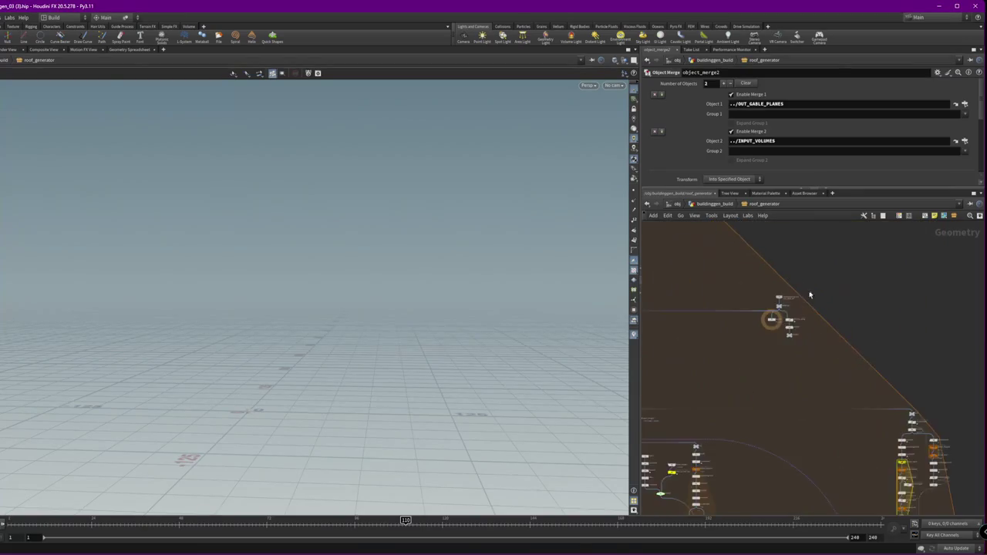
pyautogui.click(779, 324)
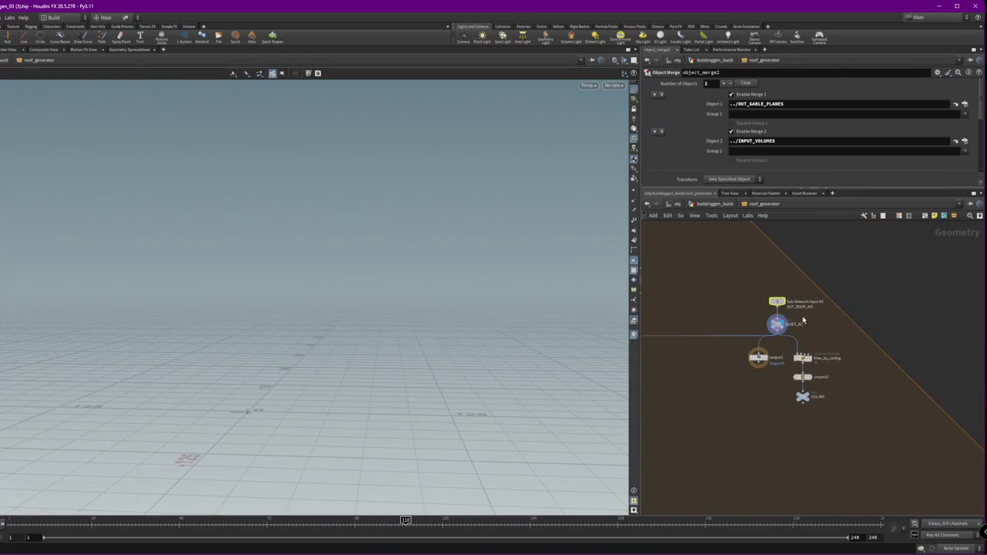
pyautogui.press('f')
pyautogui.moveTo(339, 301); pyautogui.dragTo(732, 342)
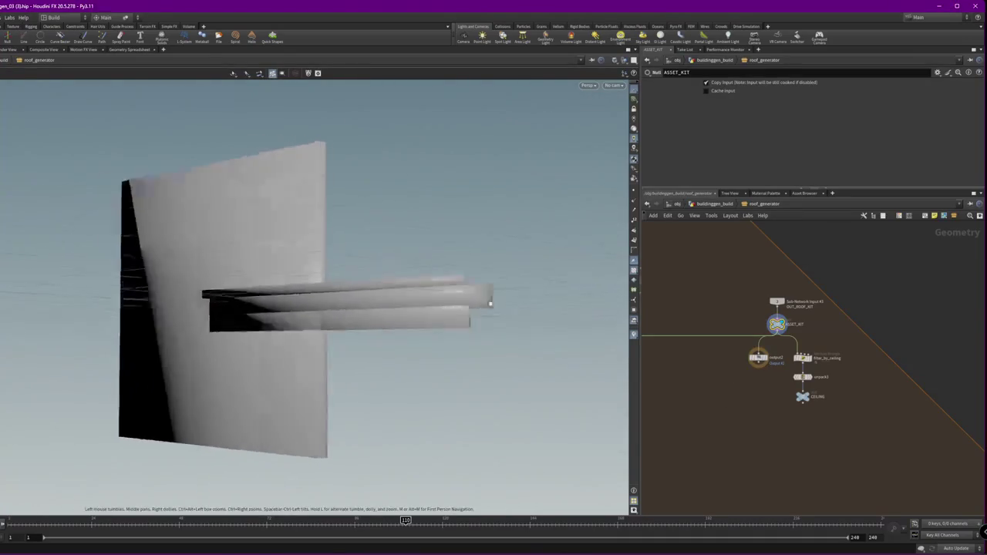
pyautogui.scroll(-5, 827, 381)
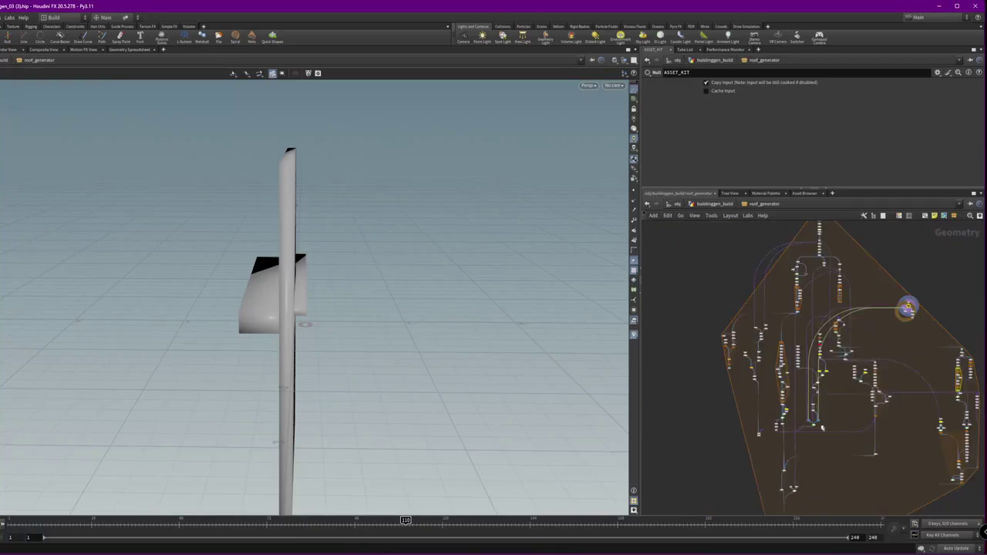
pyautogui.scroll(5, 779, 454)
pyautogui.scroll(3, 816, 372)
pyautogui.click(815, 373)
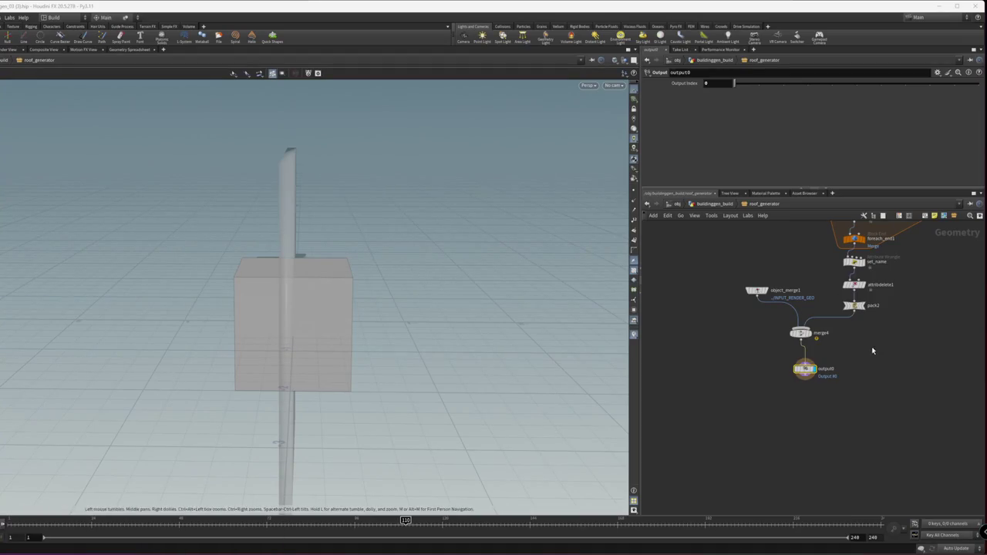
pyautogui.click(708, 205)
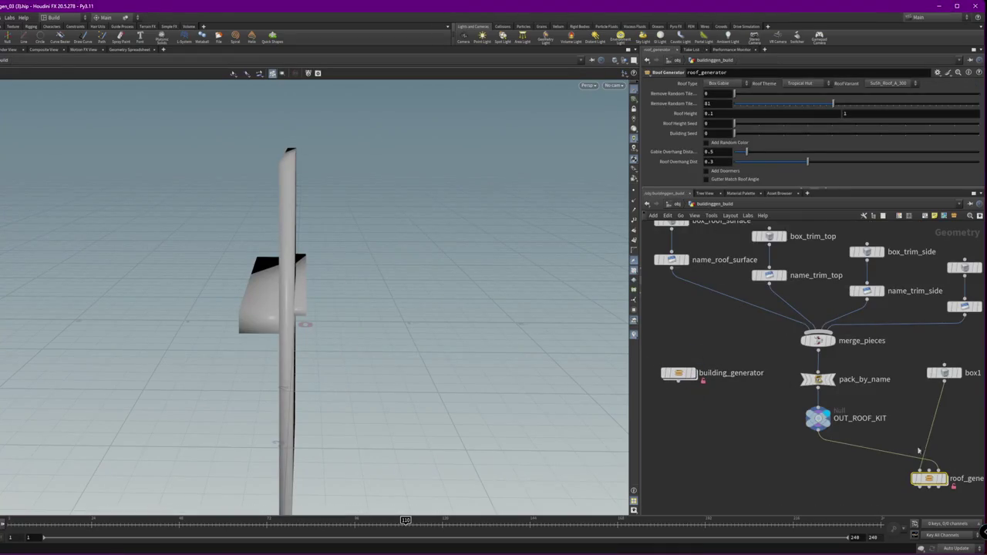
pyautogui.click(948, 462)
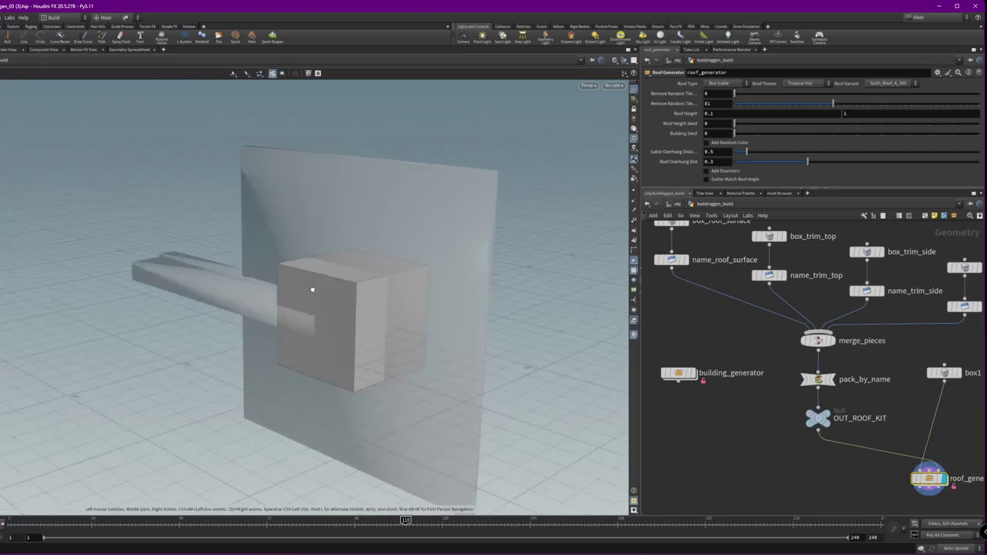
# Inside building_generator, display the Foundation group and Foundation_Generator1 outputs
pyautogui.doubleClick(686, 376)
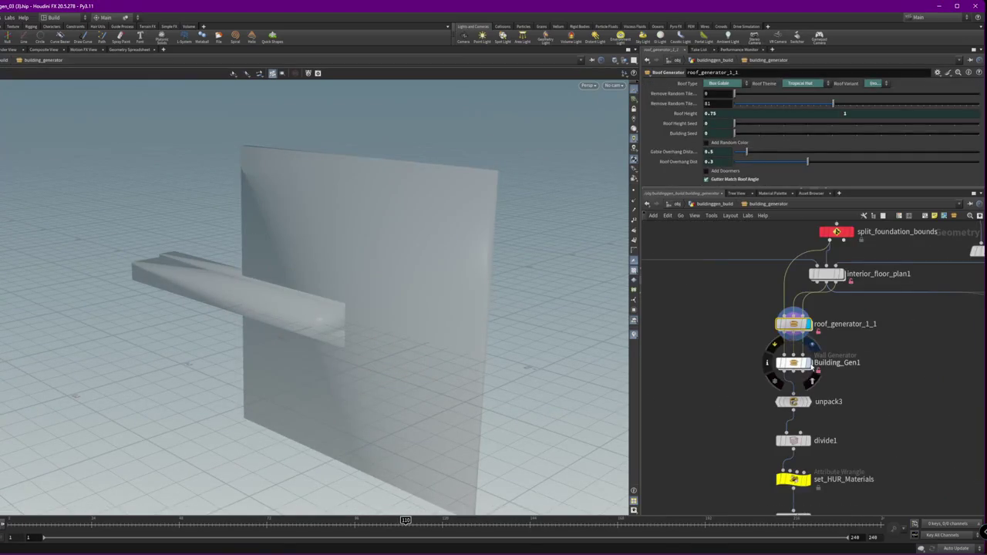
pyautogui.moveTo(764, 359); pyautogui.dragTo(842, 353, button='middle')
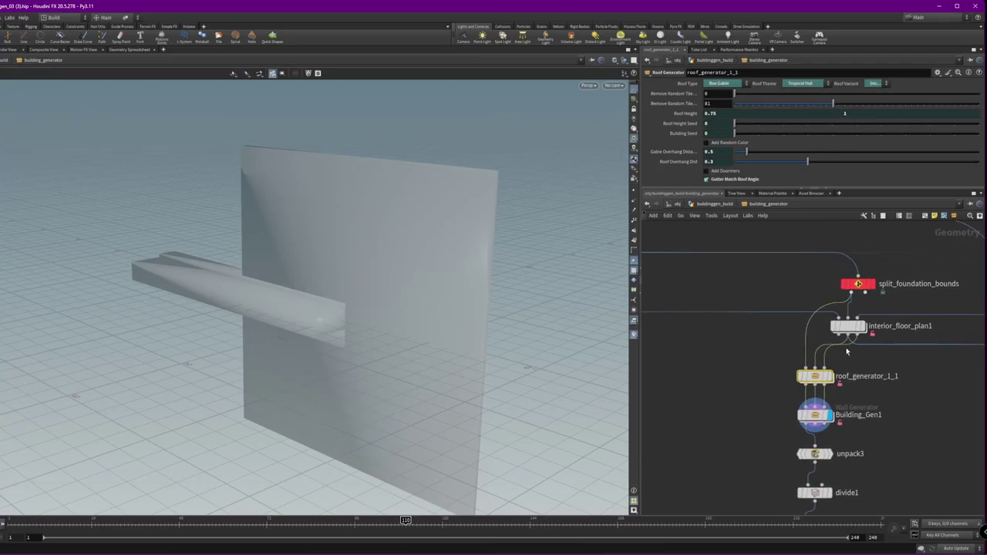
pyautogui.scroll(-2, 841, 353)
pyautogui.moveTo(747, 324); pyautogui.dragTo(800, 306, button='middle')
pyautogui.click(728, 279)
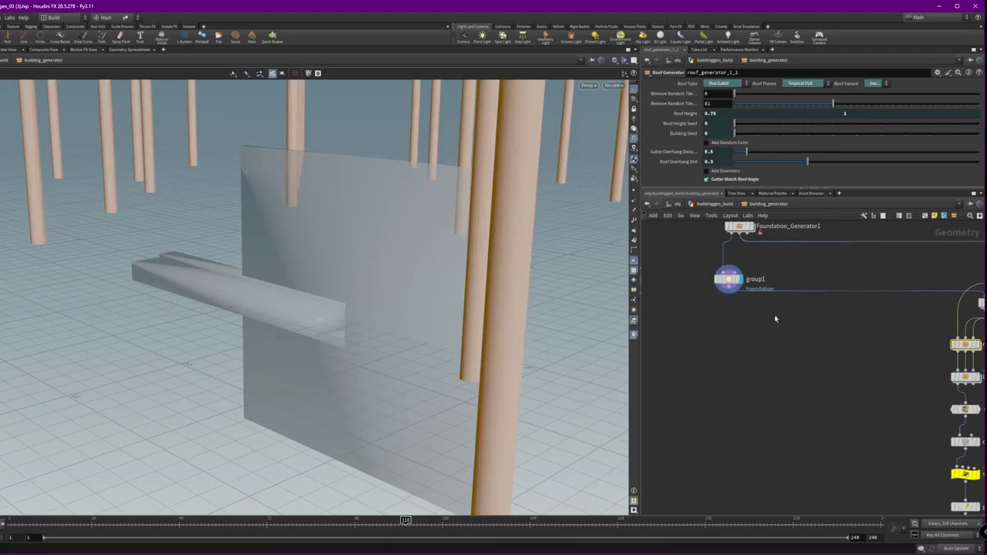
pyautogui.scroll(-5, 480, 274)
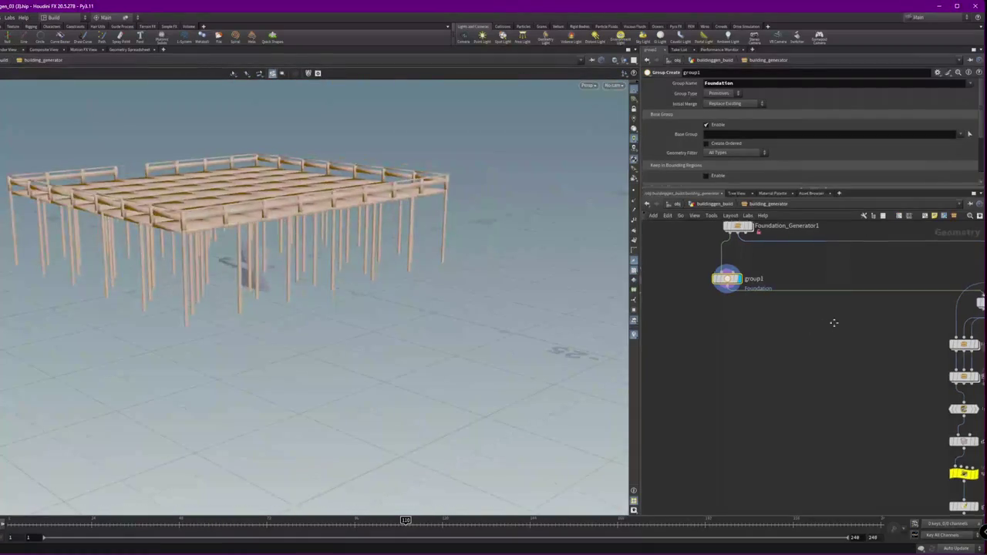
pyautogui.moveTo(781, 265)
pyautogui.mouseDown(button='middle')
pyautogui.moveTo(693, 267)
pyautogui.moveTo(732, 290)
pyautogui.mouseUp(button='middle')
pyautogui.click(703, 253)
# Add a null3 node beside group1
pyautogui.press('Tab')
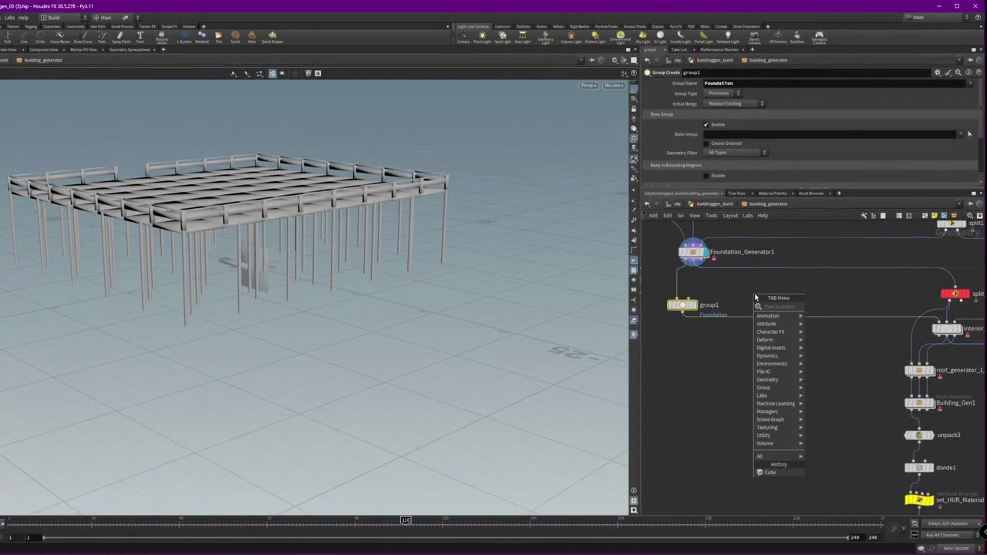
pyautogui.write('null')
pyautogui.press('Return')
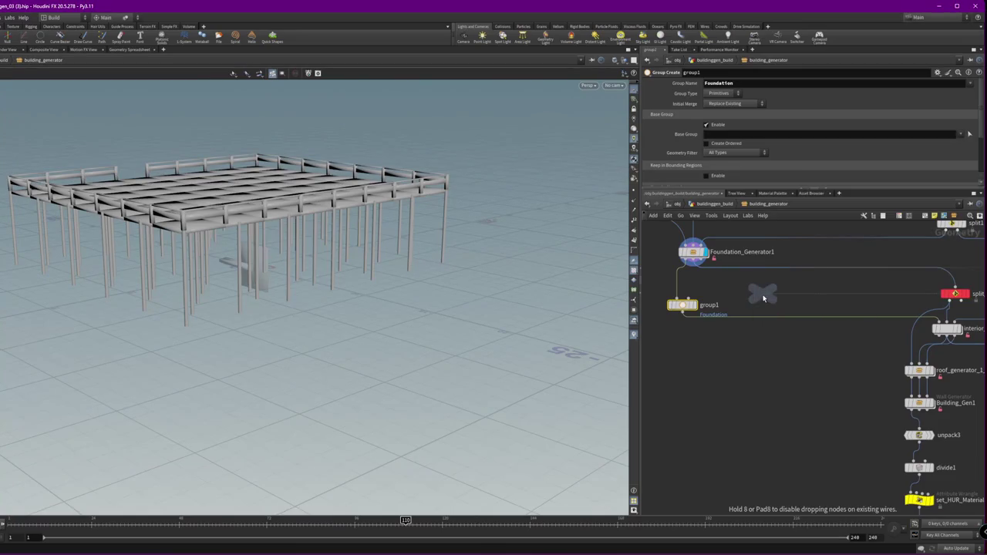
pyautogui.click(763, 297)
pyautogui.moveTo(764, 297); pyautogui.dragTo(690, 286, button='middle')
pyautogui.scroll(3, 887, 270)
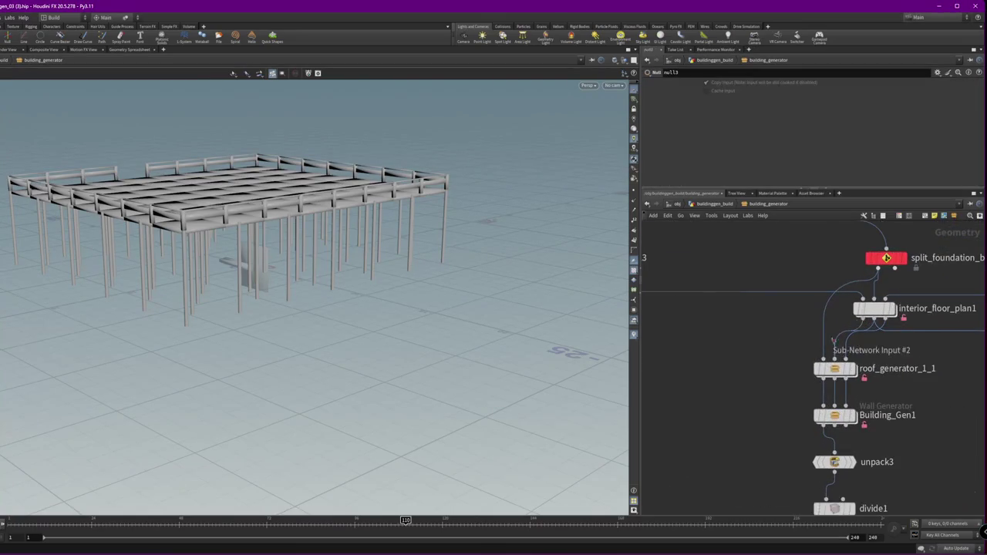
# Check roof_generator_1_1 and Building_Gen1 settings and move interior_floor_plan1 left
pyautogui.click(834, 368)
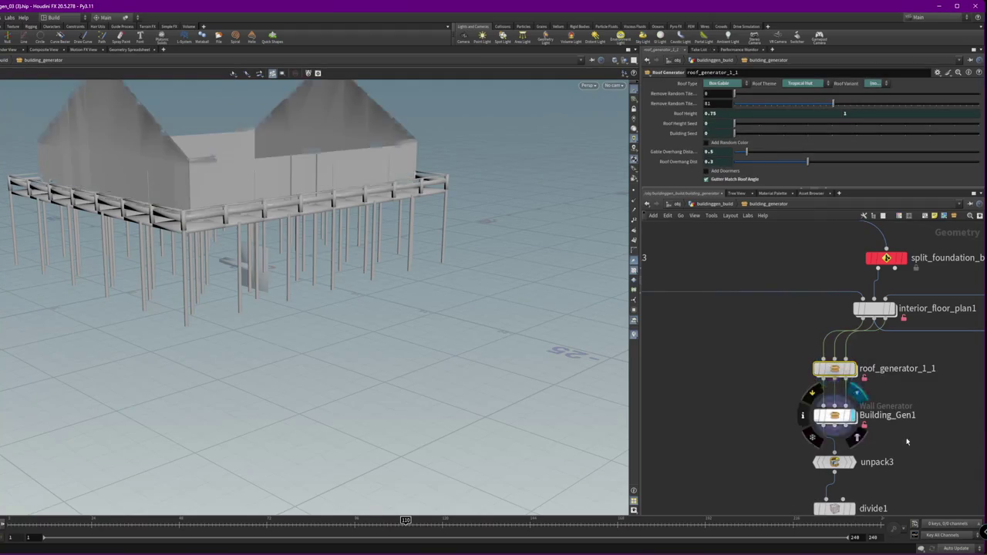
pyautogui.click(835, 415)
pyautogui.moveTo(875, 308); pyautogui.dragTo(834, 307)
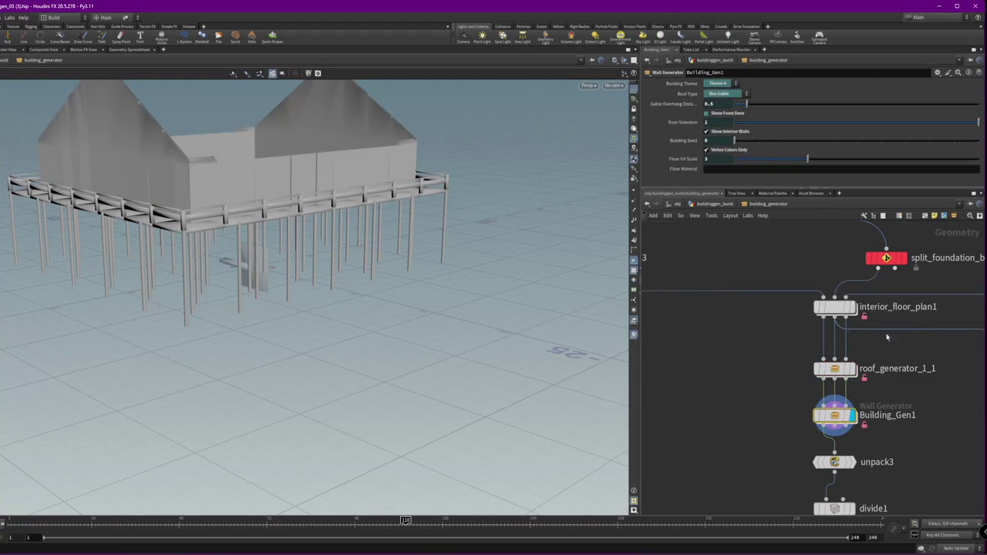
pyautogui.moveTo(887, 337); pyautogui.dragTo(842, 407, button='middle')
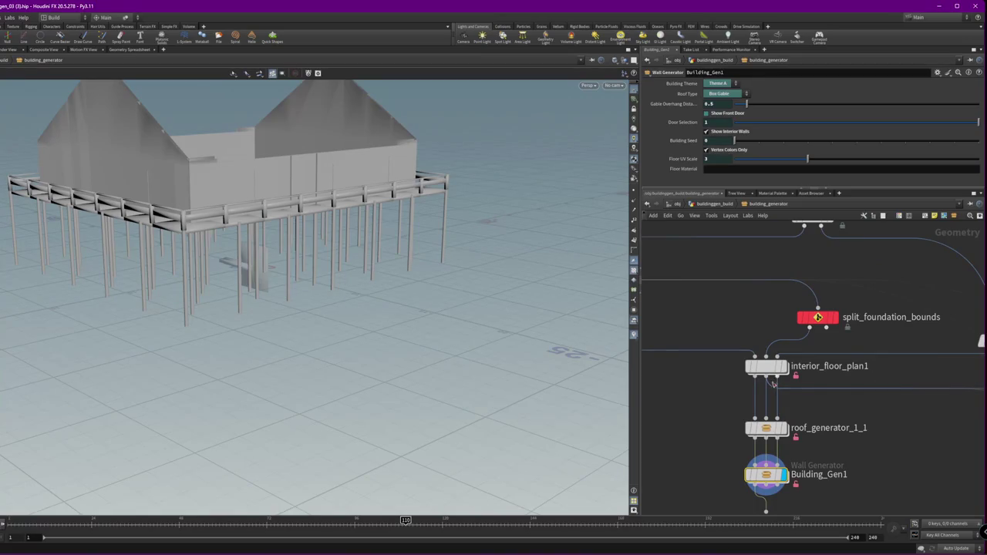
pyautogui.moveTo(318, 270)
pyautogui.mouseDown()
pyautogui.moveTo(318, 357)
pyautogui.moveTo(483, 258)
pyautogui.mouseUp()
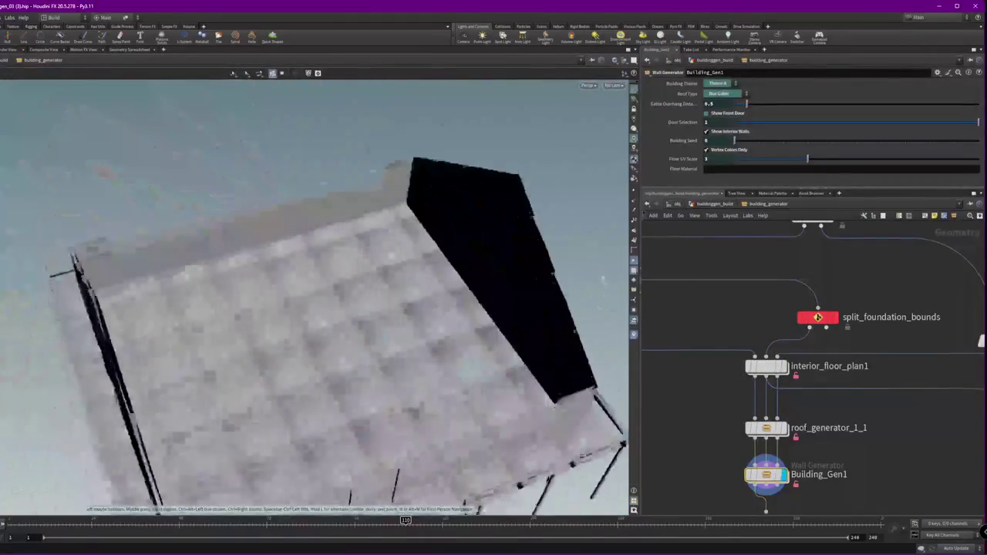
pyautogui.scroll(-2, 788, 406)
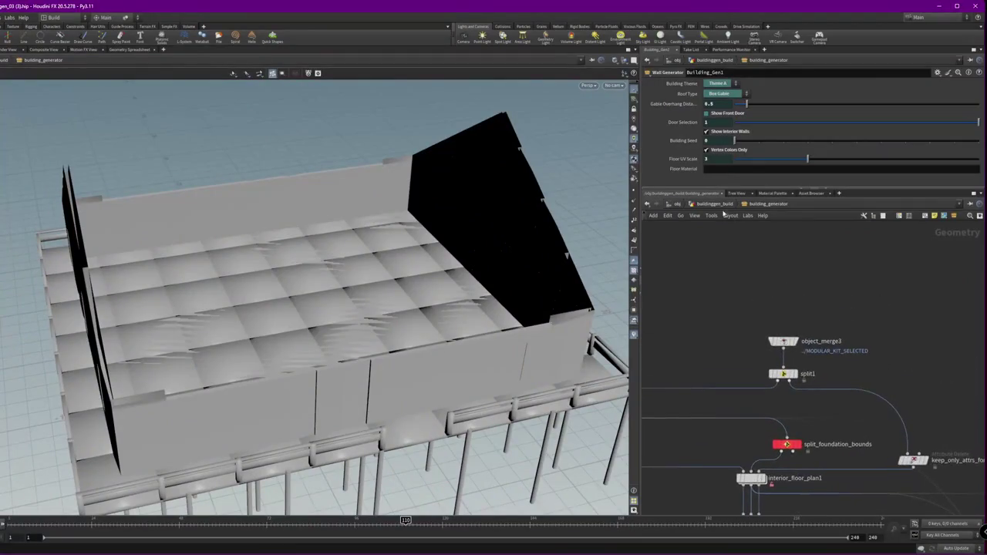
pyautogui.click(718, 205)
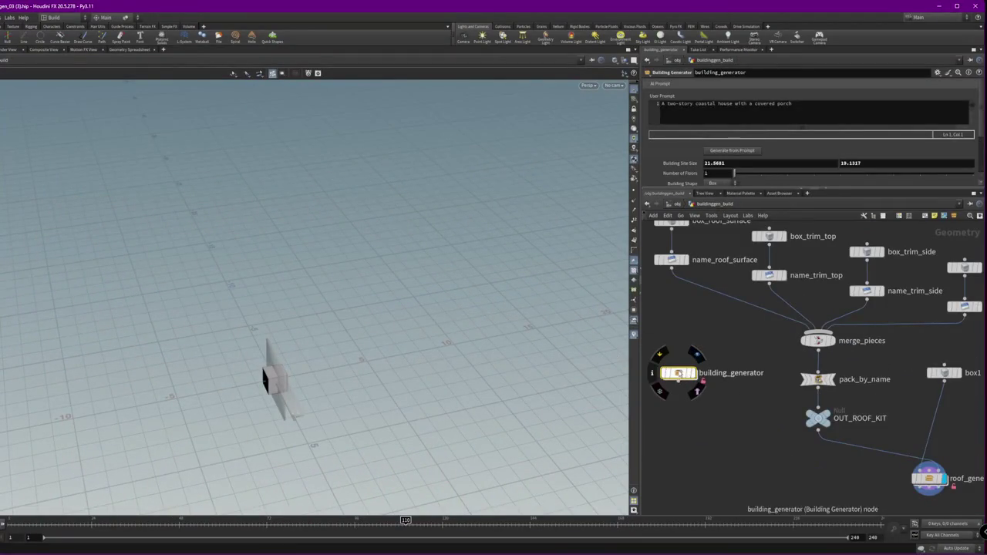
# Look inside Foundation_Generator1 twice from the building_generator level
pyautogui.doubleClick(679, 373)
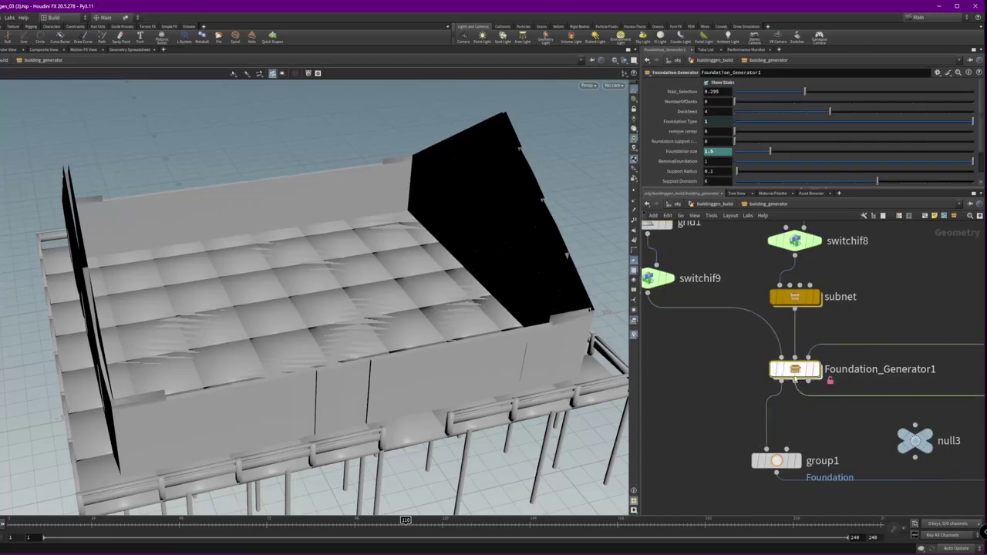
pyautogui.doubleClick(791, 372)
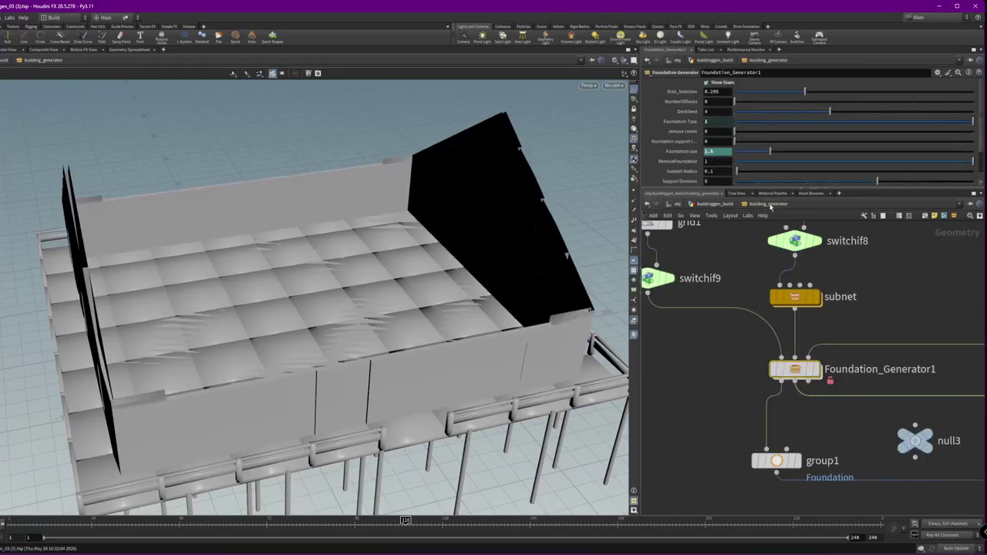
pyautogui.press('u')
pyautogui.press('u')
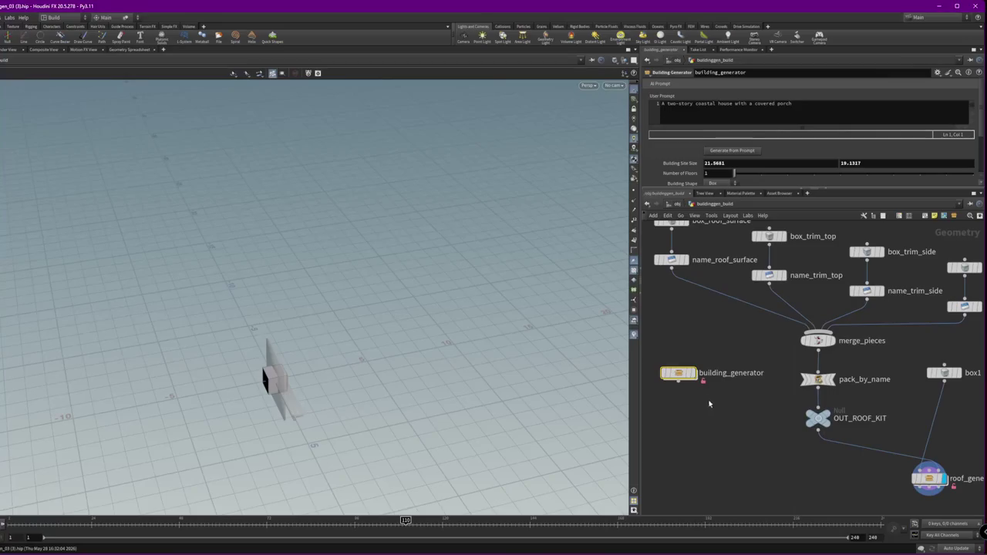
pyautogui.moveTo(678, 373)
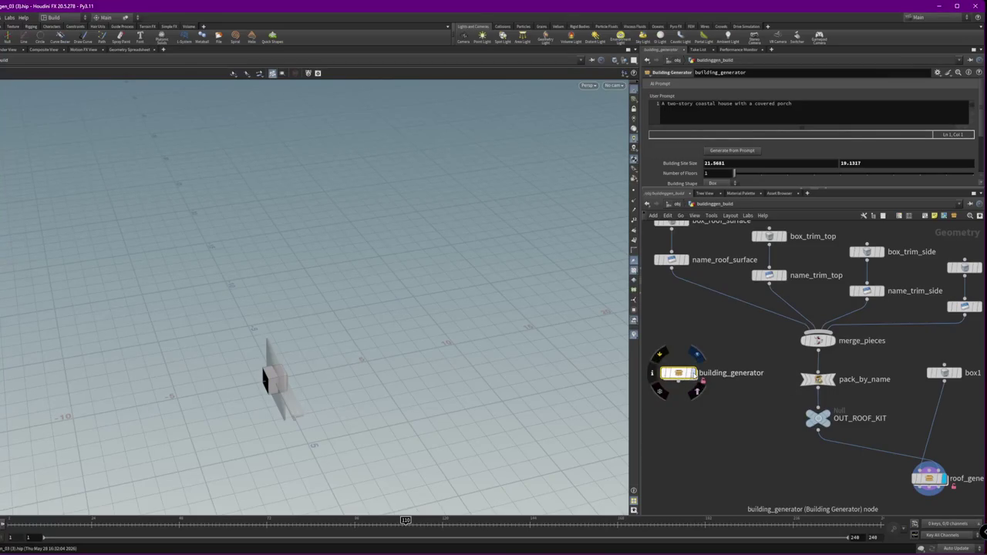
pyautogui.doubleClick(681, 375)
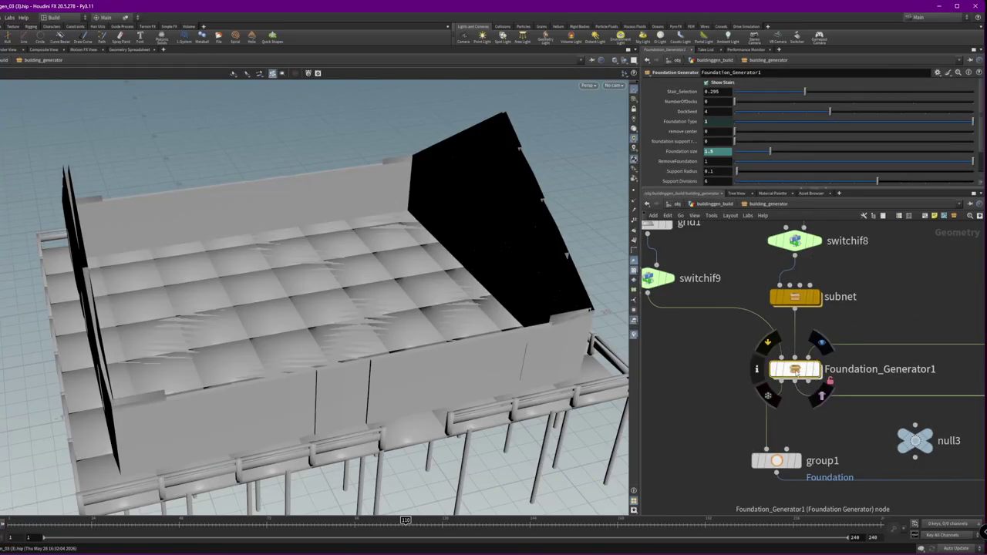
pyautogui.doubleClick(796, 371)
pyautogui.click(756, 205)
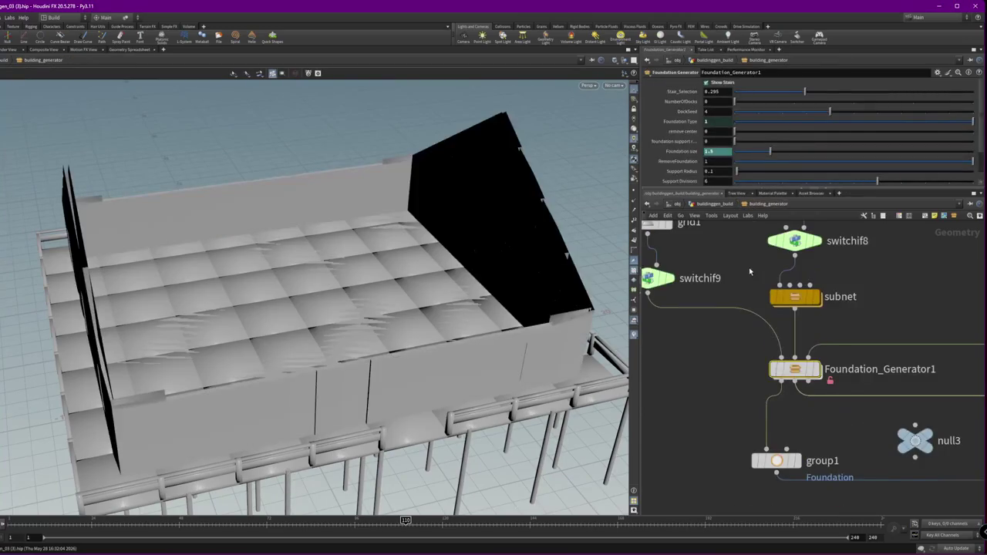
# Show interior_floor_plan1's settings: Public/Private Ratio 2.576, Living/Kitchen 2.331, Bed/Bath 3.169
pyautogui.scroll(-3, 899, 303)
pyautogui.moveTo(899, 324); pyautogui.dragTo(862, 339, button='middle')
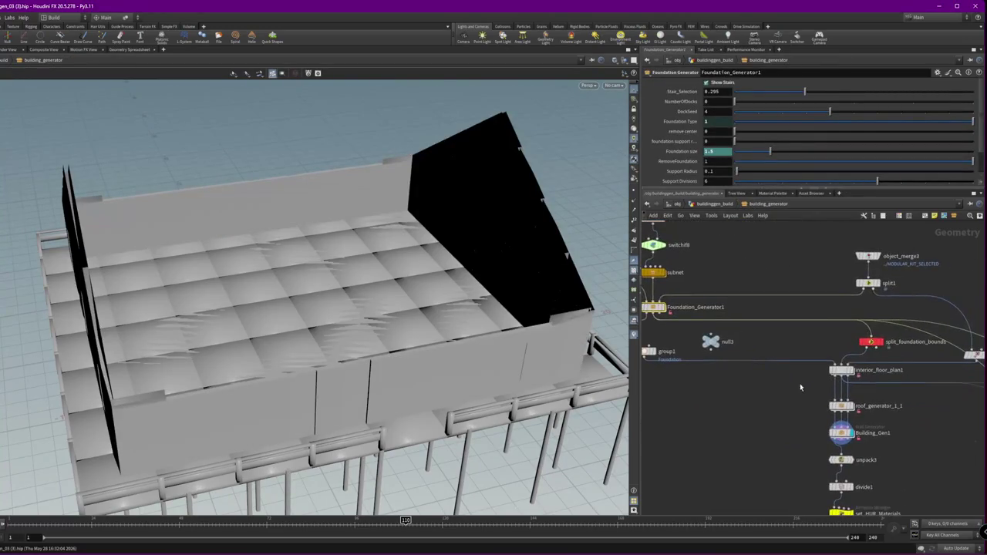
pyautogui.click(840, 370)
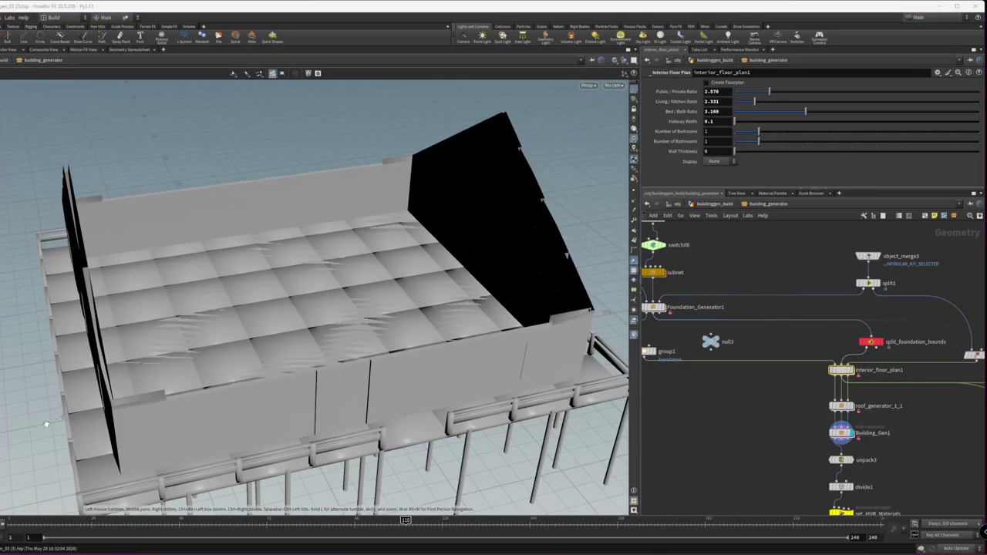
pyautogui.hotkey('alt', 'Tab')
pyautogui.hotkey('alt', 'Tab')
pyautogui.hotkey('alt', 'Tab')
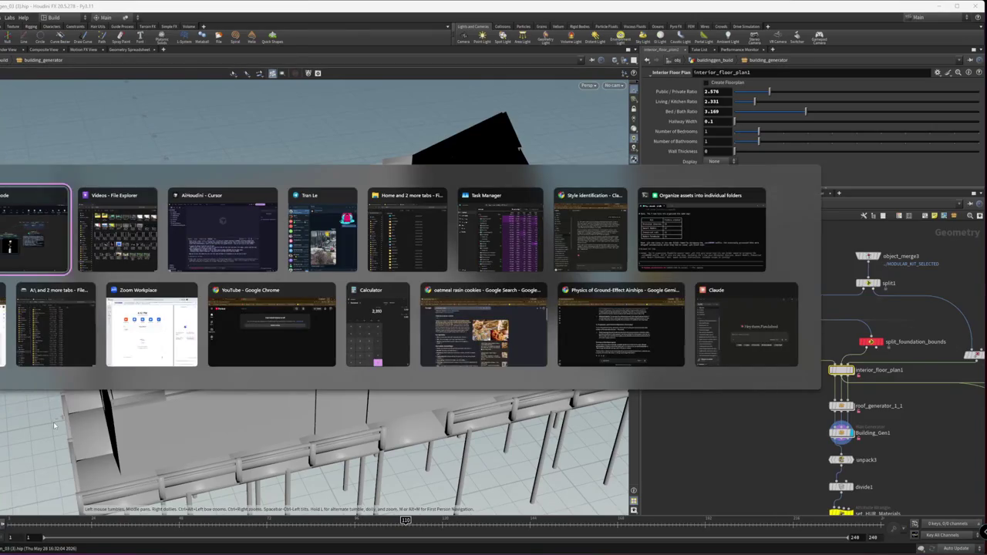
pyautogui.hotkey('alt', 'Tab')
pyautogui.hotkey('alt', 'Tab')
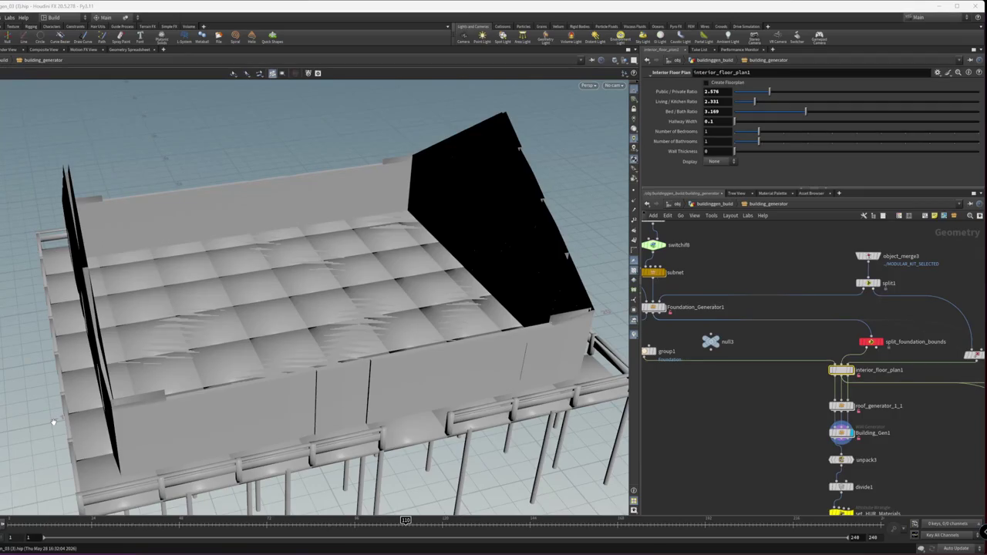
# Cycle the window switcher and bring the AiHoudini Cursor window to the front
pyautogui.hotkey('alt', 'Tab')
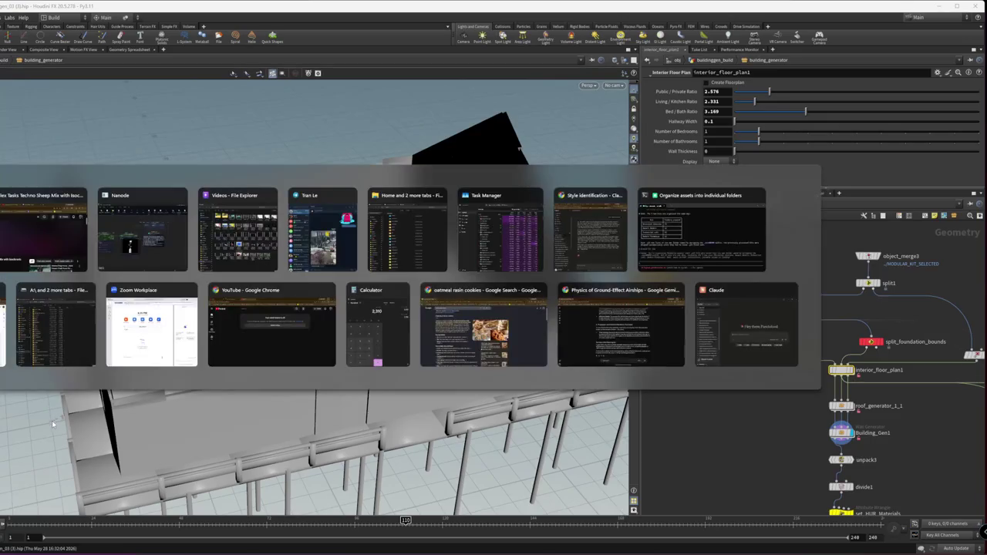
pyautogui.press('Escape')
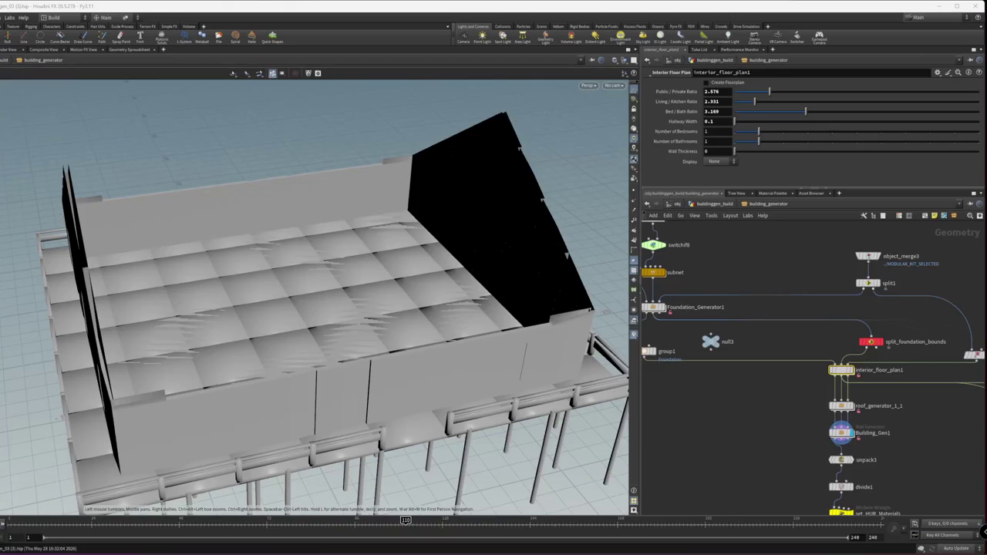
pyautogui.hotkey('alt', 'Tab')
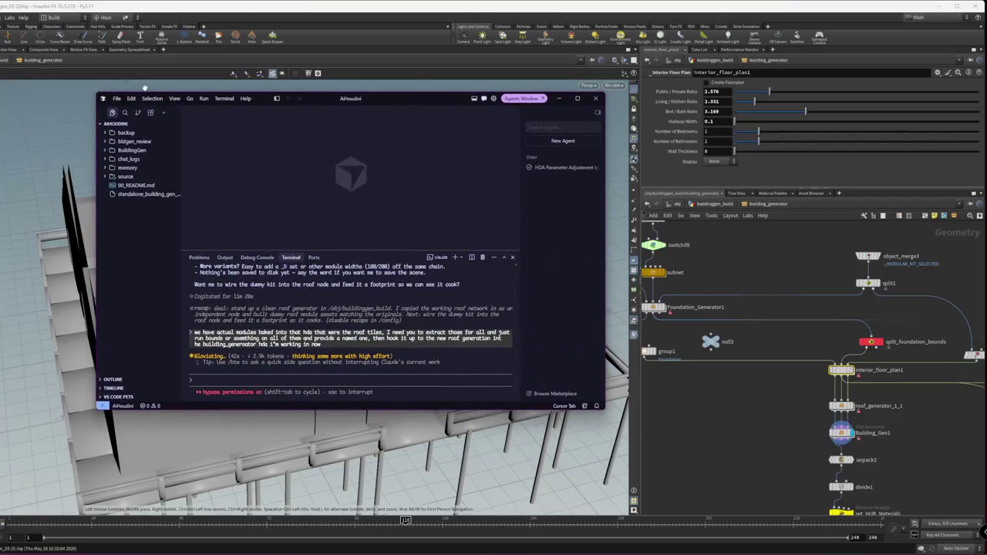
# Move the AiHoudini window to the left edge, widen it, and enlarge its terminal pane
pyautogui.click(96, 93)
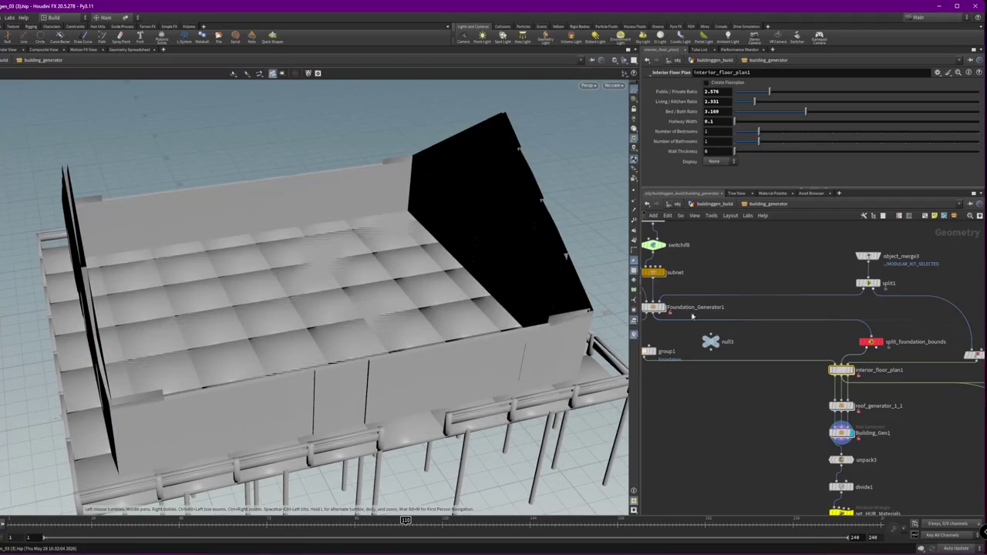
pyautogui.hotkey('alt', 'Tab')
pyautogui.moveTo(426, 97); pyautogui.dragTo(282, 86)
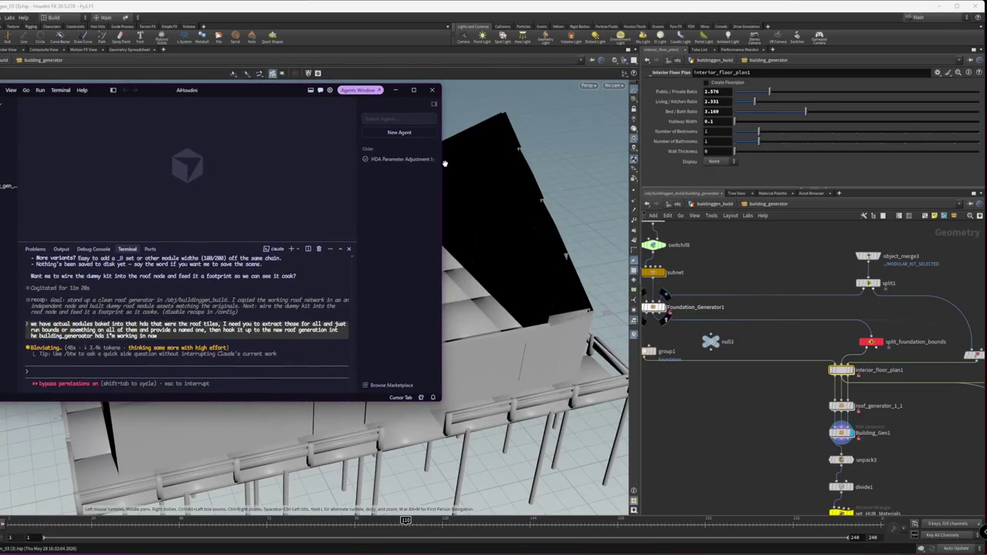
pyautogui.moveTo(442, 158); pyautogui.dragTo(556, 158)
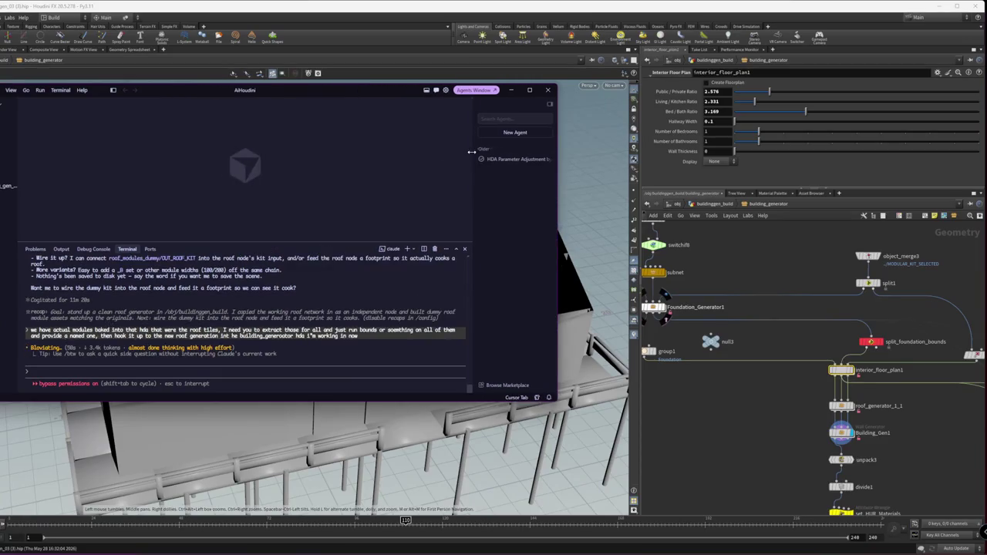
pyautogui.moveTo(472, 159); pyautogui.dragTo(411, 159)
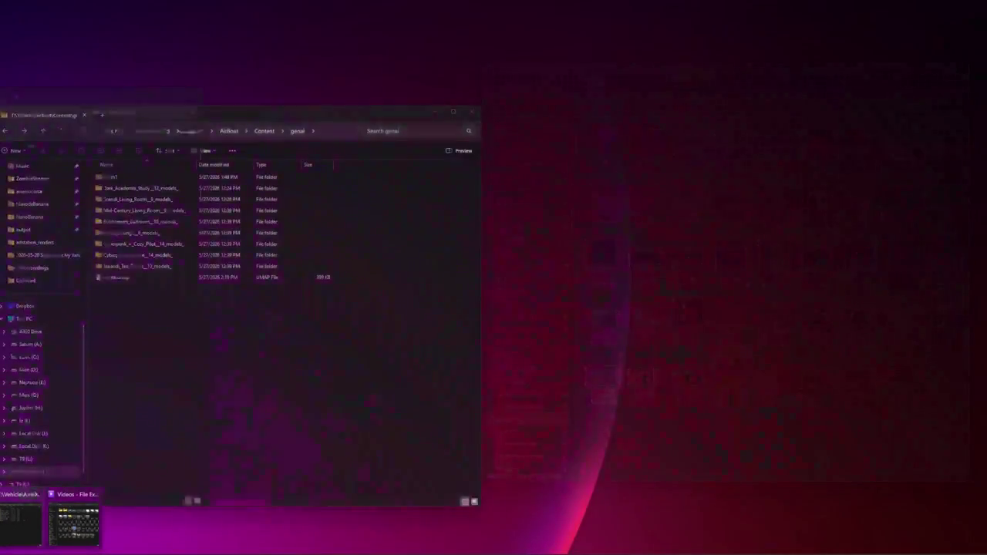
# Sort Downloads newest first and extract the newest drive-download zip
pyautogui.click(74, 525)
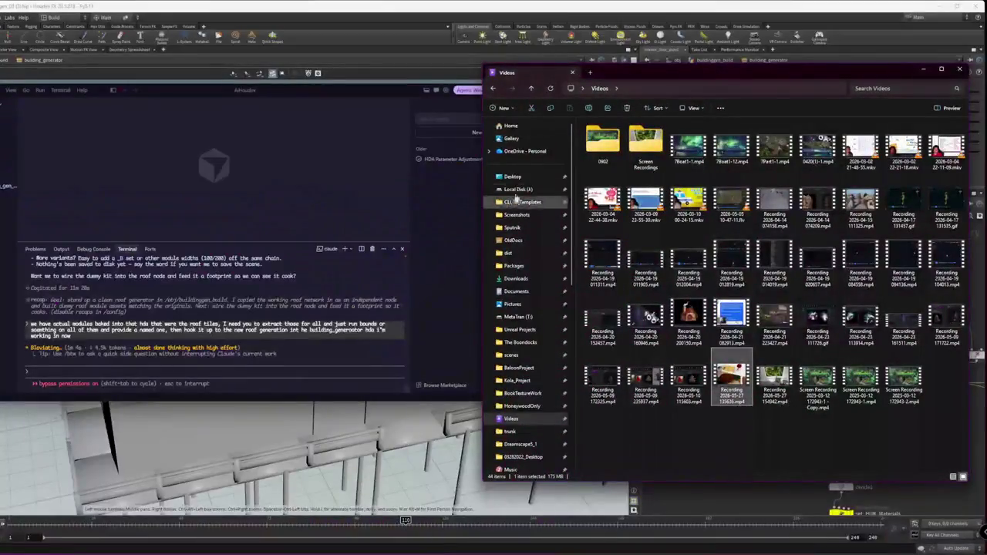
pyautogui.click(526, 279)
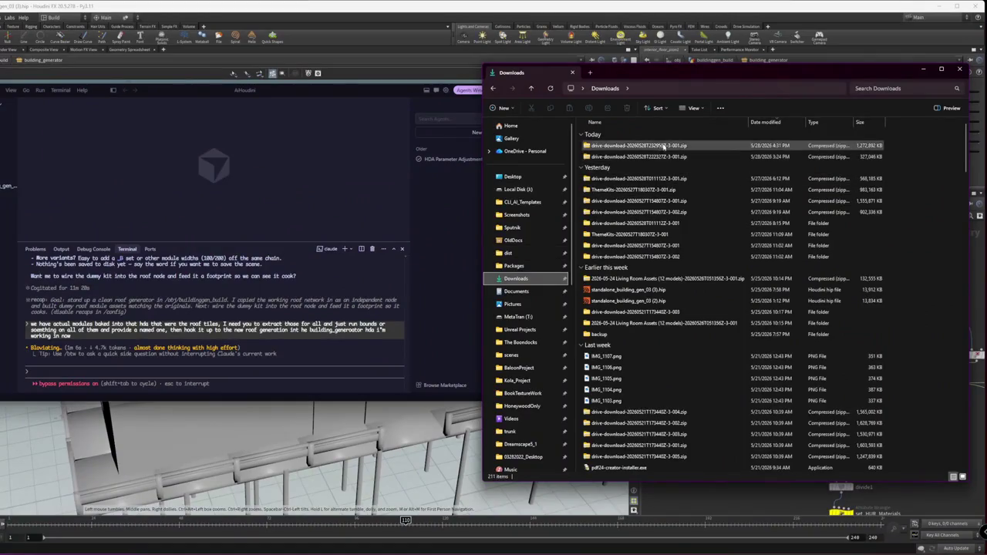
pyautogui.click(778, 123)
pyautogui.click(617, 146)
pyautogui.rightClick(617, 149)
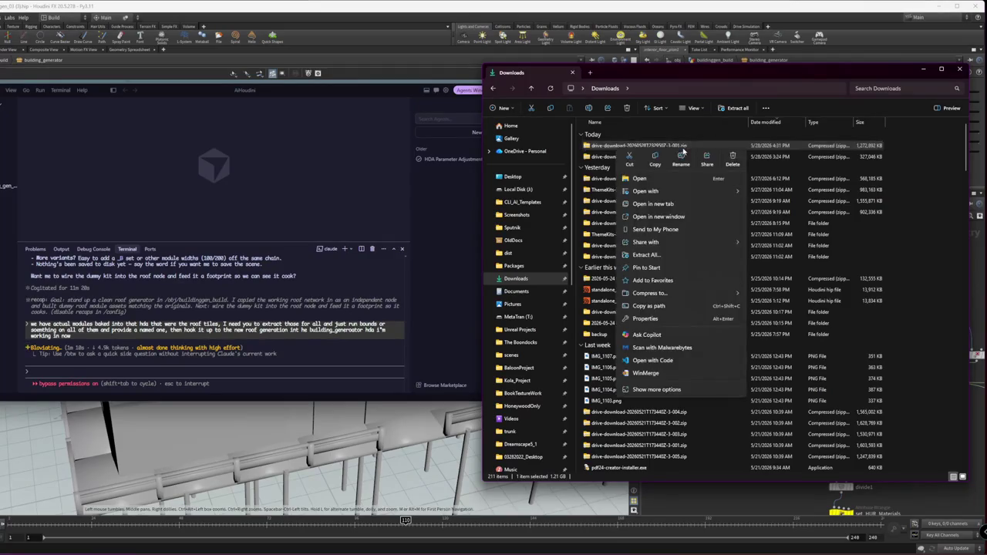
pyautogui.click(677, 255)
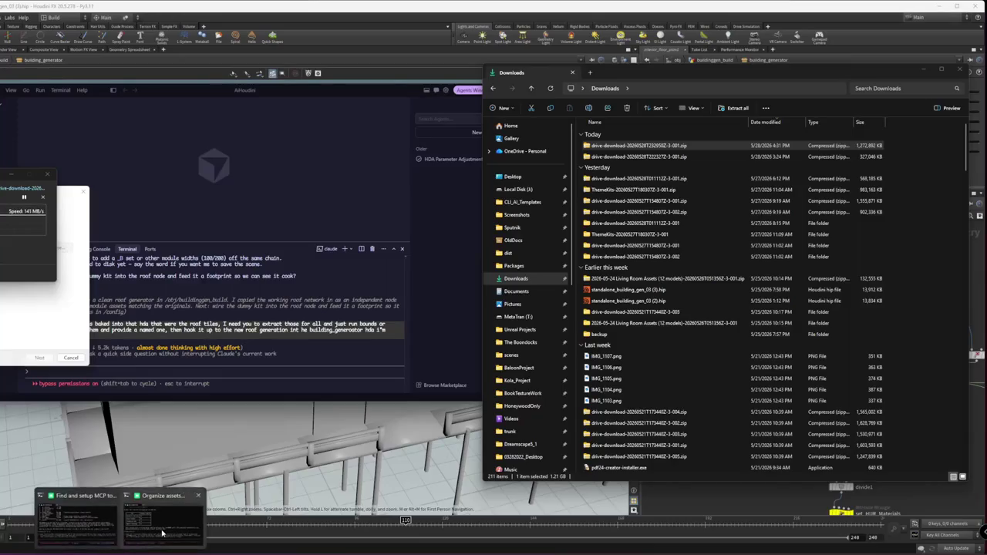
pyautogui.moveTo(163, 520)
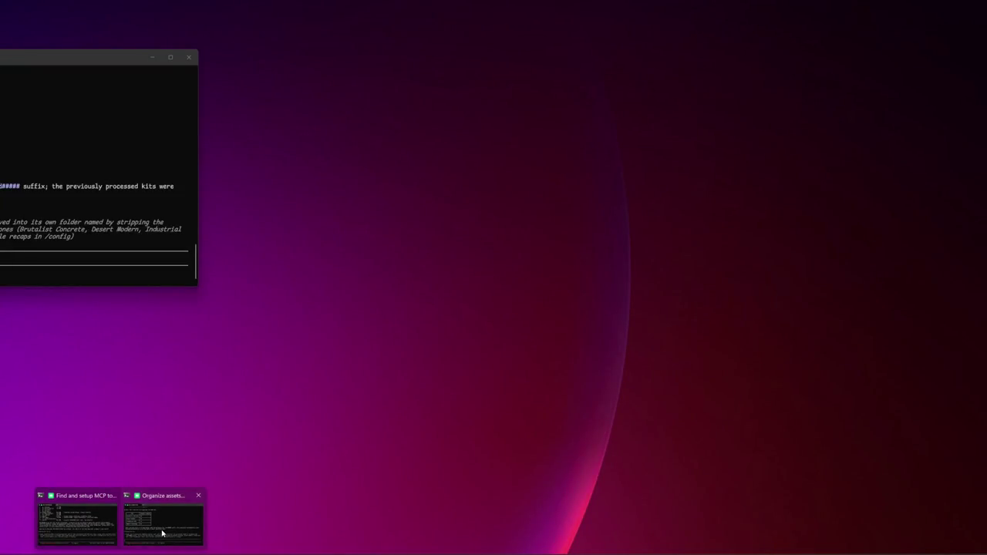
# Bring the Organize assets terminal beside Explorer and begin typing 'just added a'
pyautogui.click(162, 533)
pyautogui.moveTo(35, 57); pyautogui.dragTo(426, 49)
pyautogui.write('just ad')
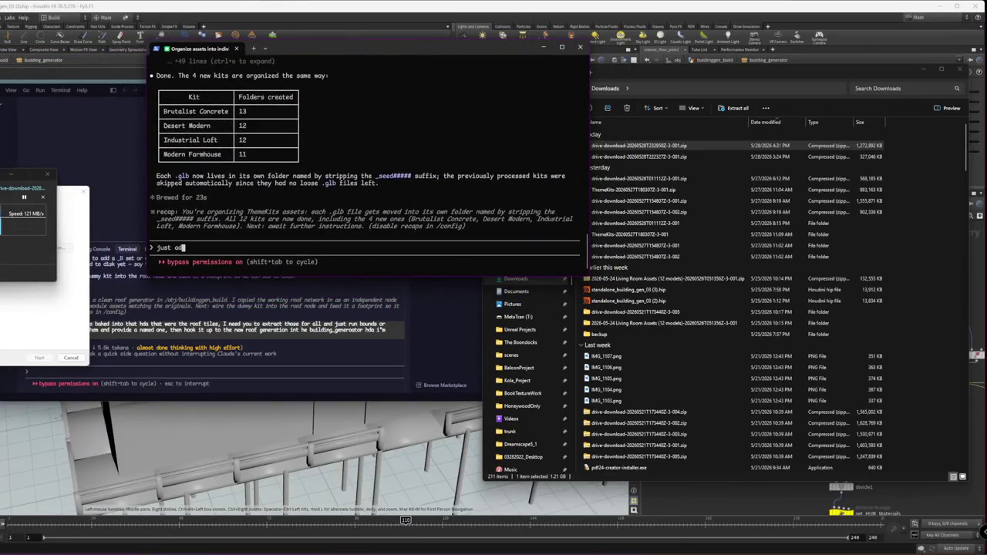
pyautogui.write('ded a')
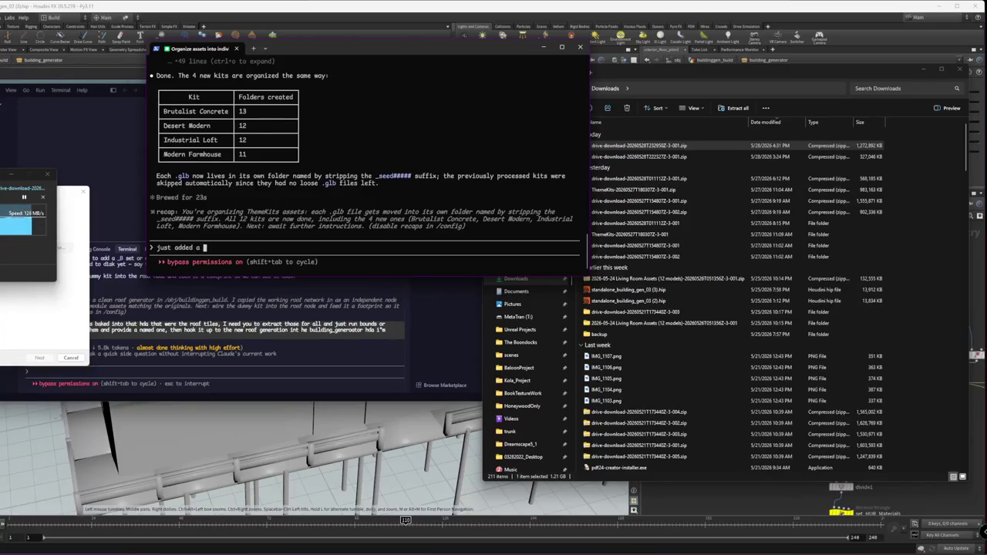
# Clear the unfinished agent message, move the terminal aside, and open the ThemeKits download folder
pyautogui.hotkey('ctrl', 'c')
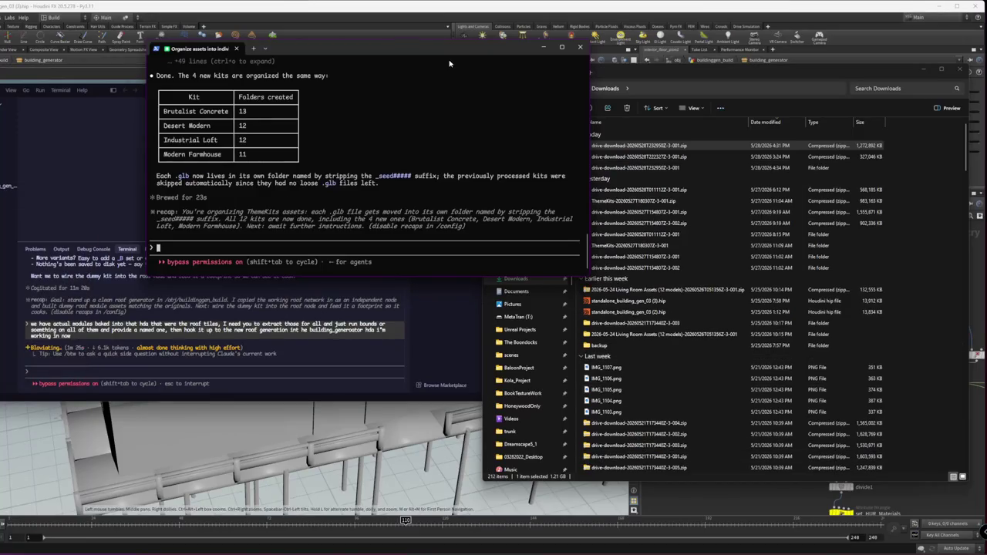
pyautogui.moveTo(449, 50); pyautogui.dragTo(272, 54)
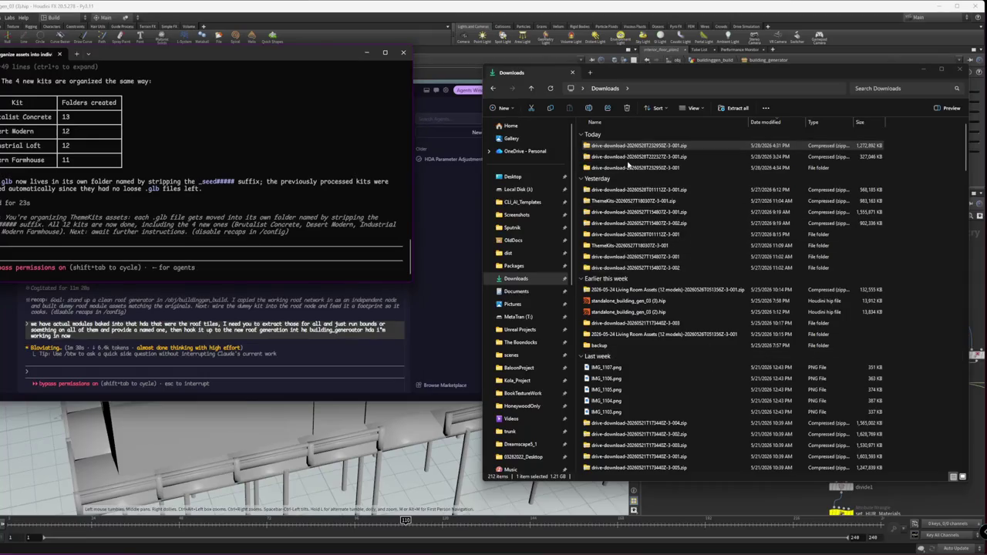
pyautogui.click(612, 246)
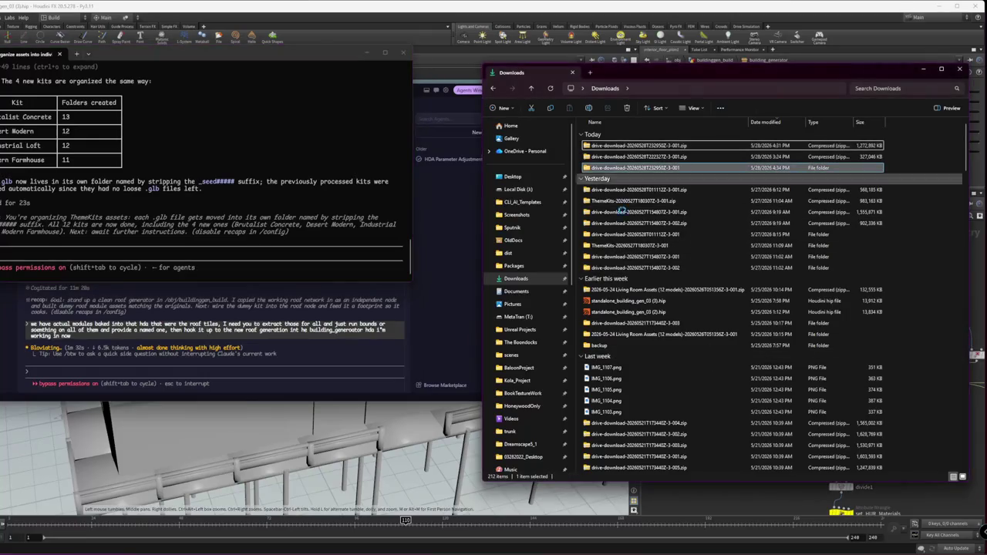
pyautogui.doubleClick(612, 246)
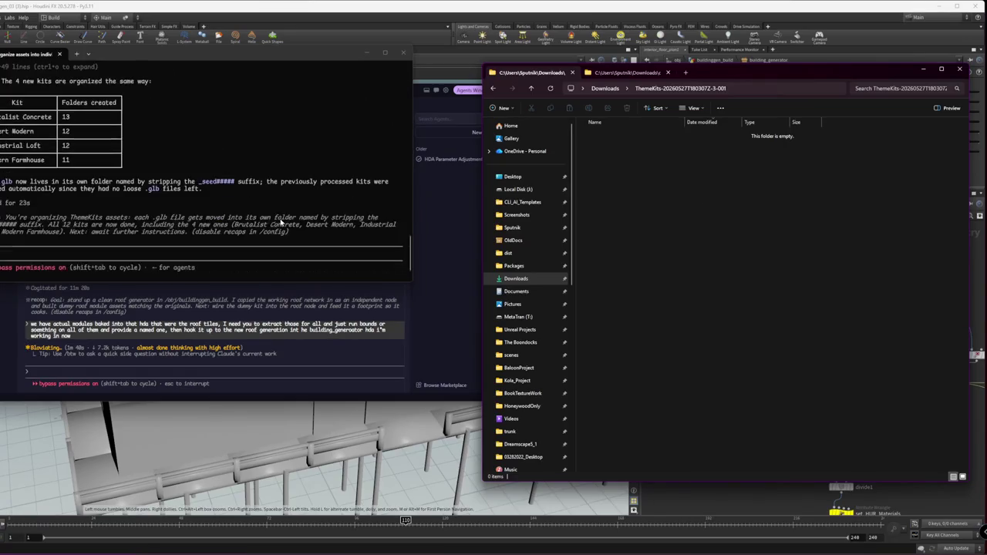
# Check the extracted folder's tab, return to Downloads, and reopen the ThemeKits download folder
pyautogui.click(632, 79)
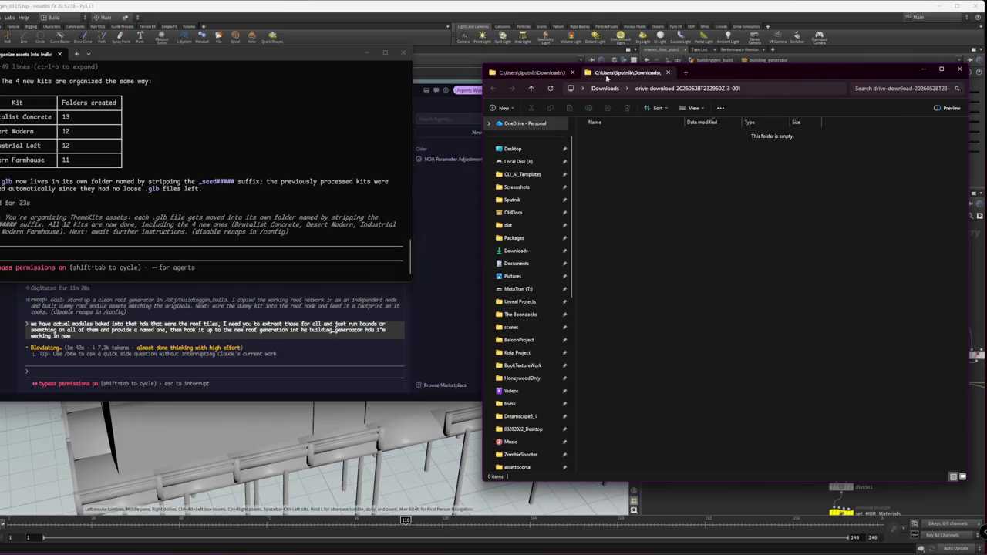
pyautogui.hotkey('ctrl', 'Tab')
pyautogui.hotkey('alt', 'Up')
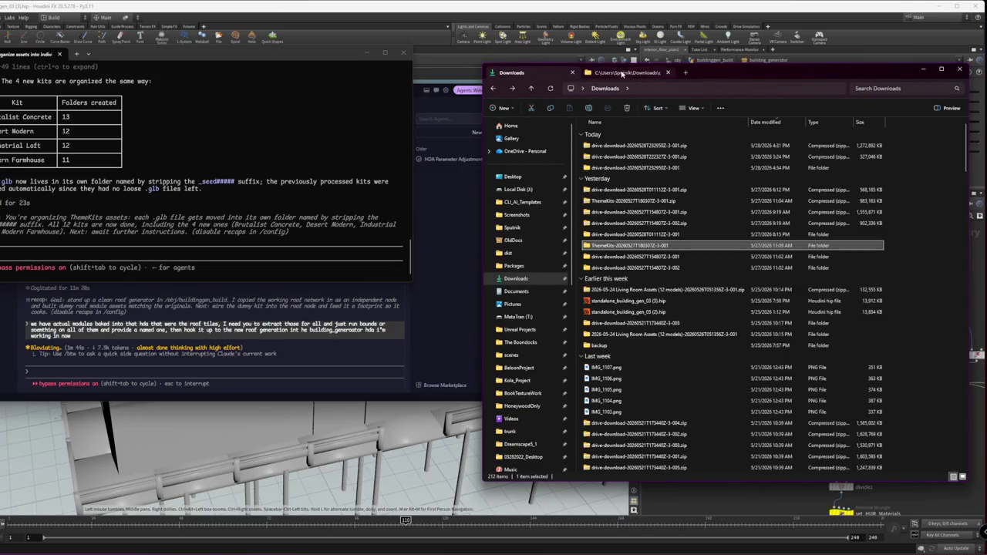
pyautogui.doubleClick(629, 246)
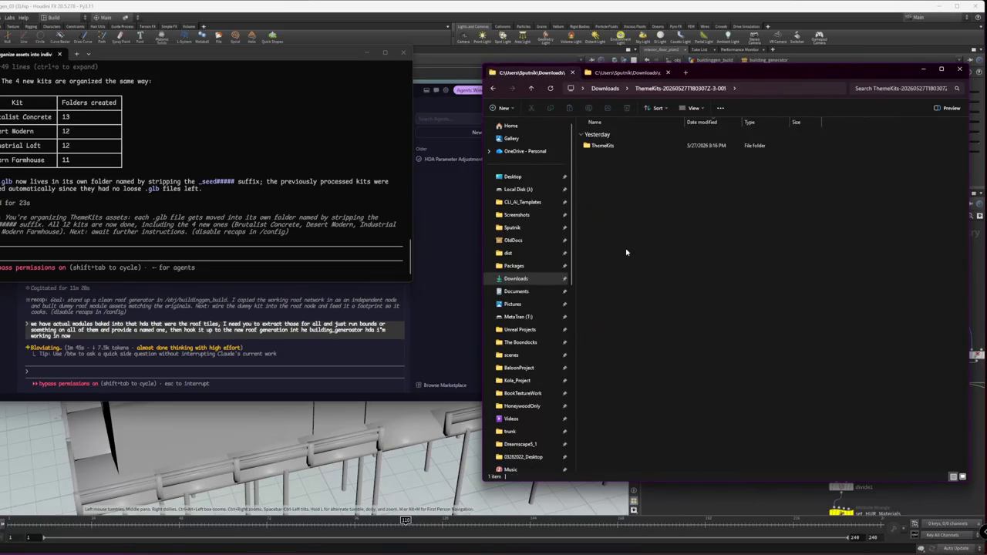
# Select the nine extracted kit folders and show them in a separate window
pyautogui.doubleClick(606, 146)
pyautogui.click(629, 73)
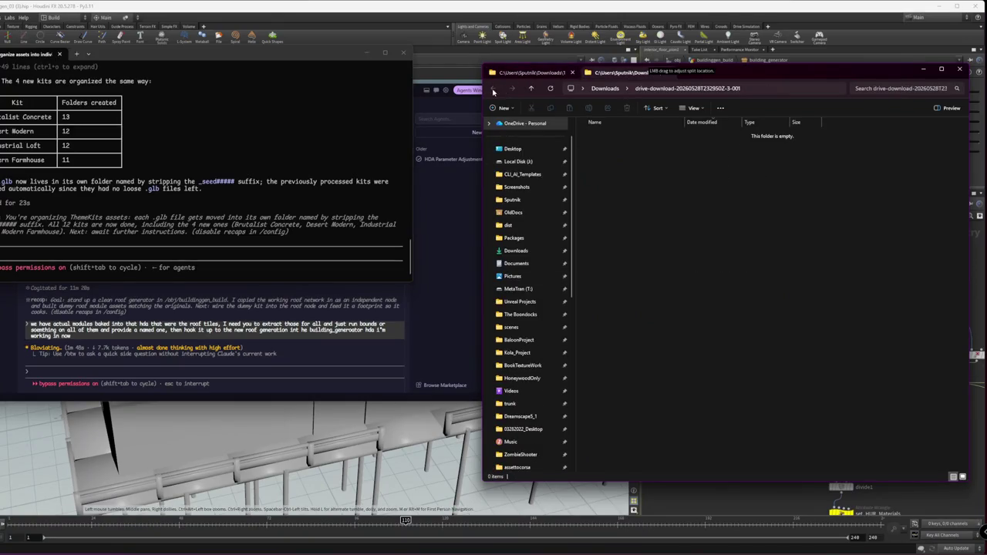
pyautogui.moveTo(704, 338); pyautogui.dragTo(612, 130)
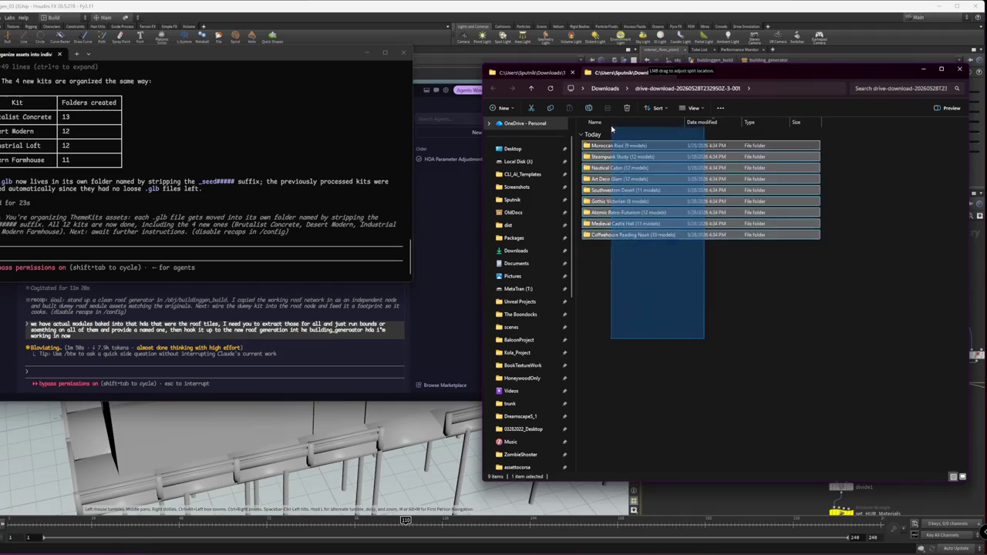
pyautogui.hotkey('ctrl', 'x')
pyautogui.hotkey('ctrl', 'w')
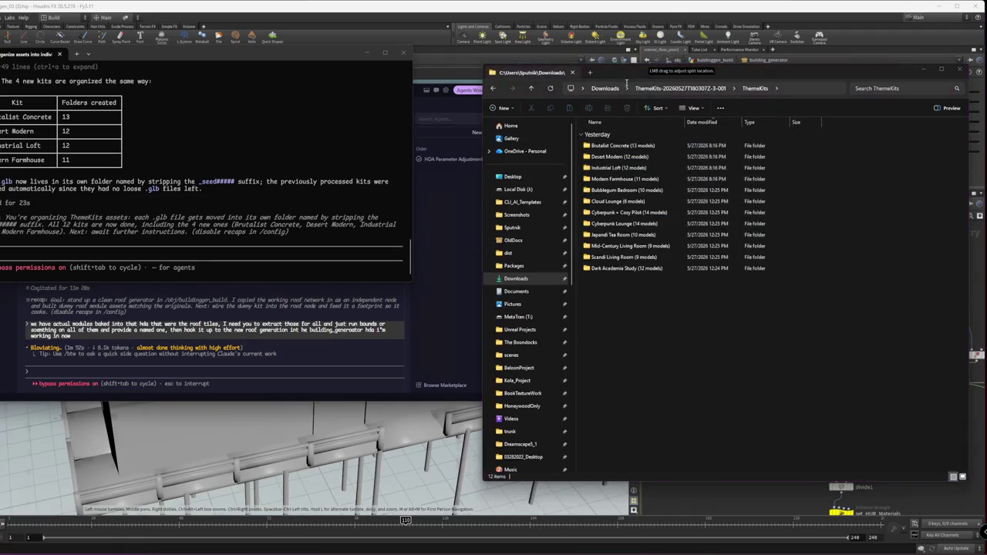
pyautogui.moveTo(243, 374); pyautogui.dragTo(221, 146)
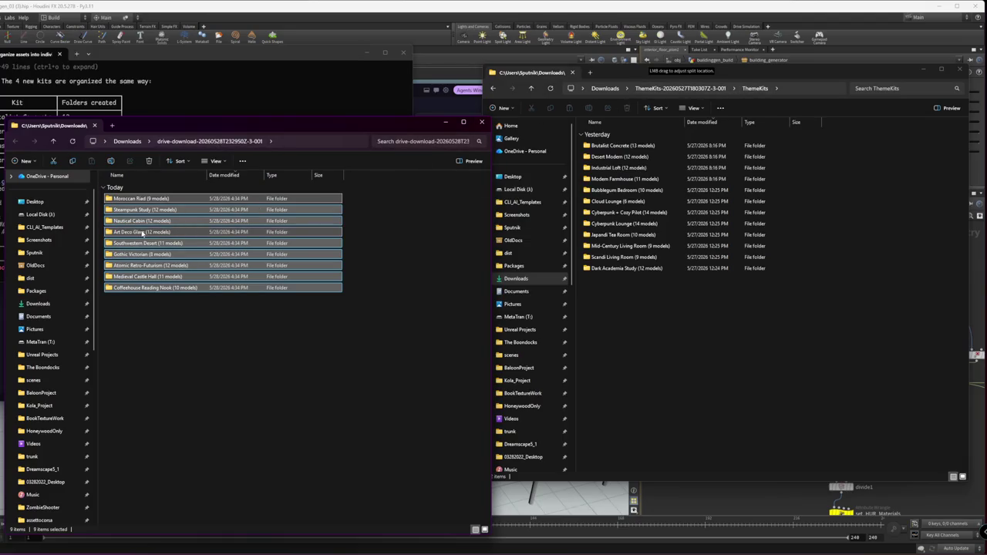
# Move the nine kit folders into ThemeKits and type 'd a new set, please process them' to the agent
pyautogui.moveTo(143, 232); pyautogui.dragTo(682, 366, button='right')
pyautogui.click(698, 370)
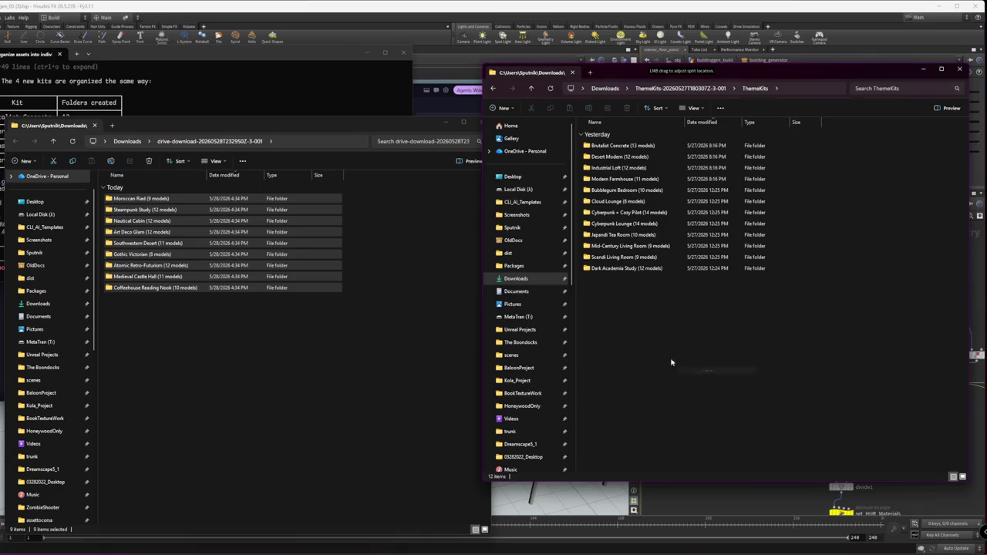
pyautogui.click(226, 97)
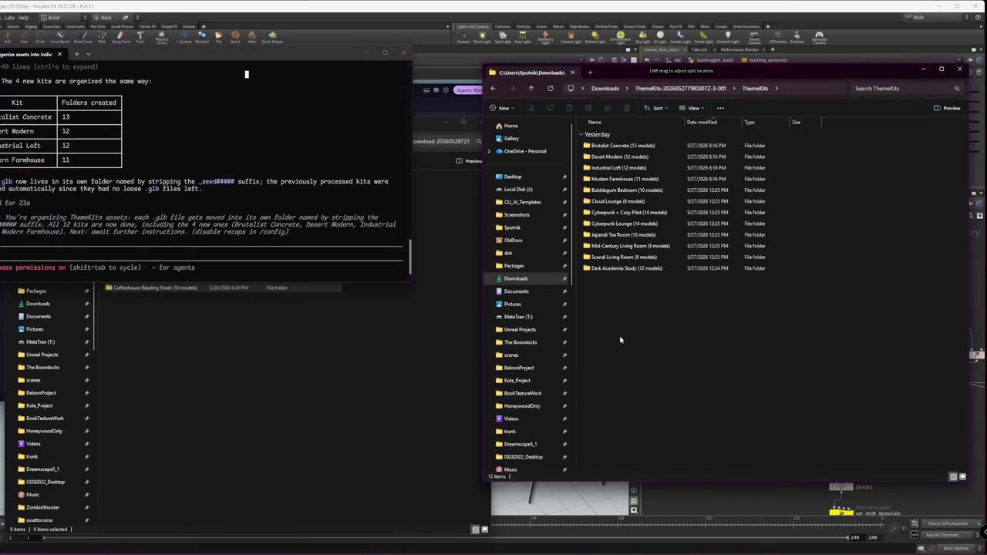
pyautogui.write('d')
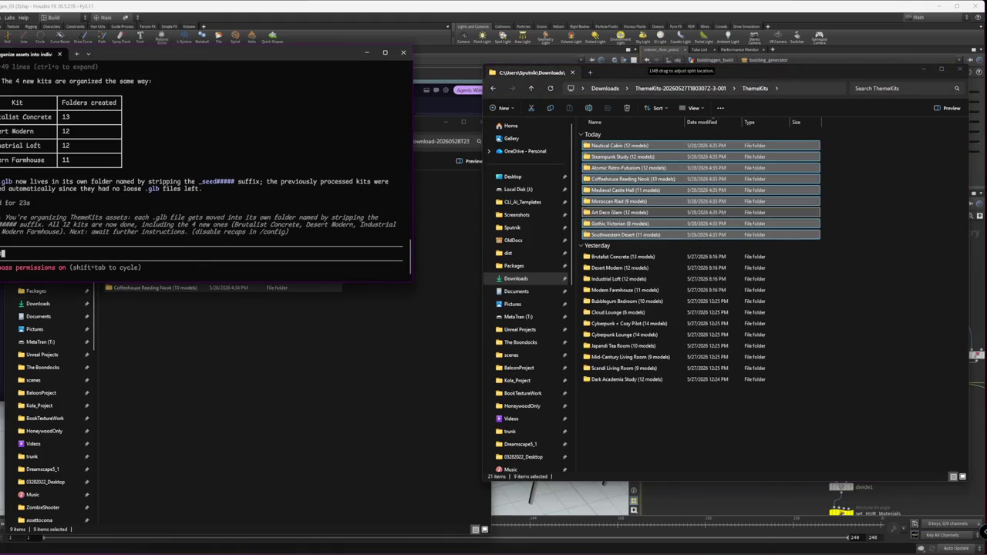
pyautogui.write(' a new set,')
pyautogui.write(' please process them')
# Send the process-new-kits request and snap the ThemeKits folder window to the left
pyautogui.press('Return')
pyautogui.click(735, 433)
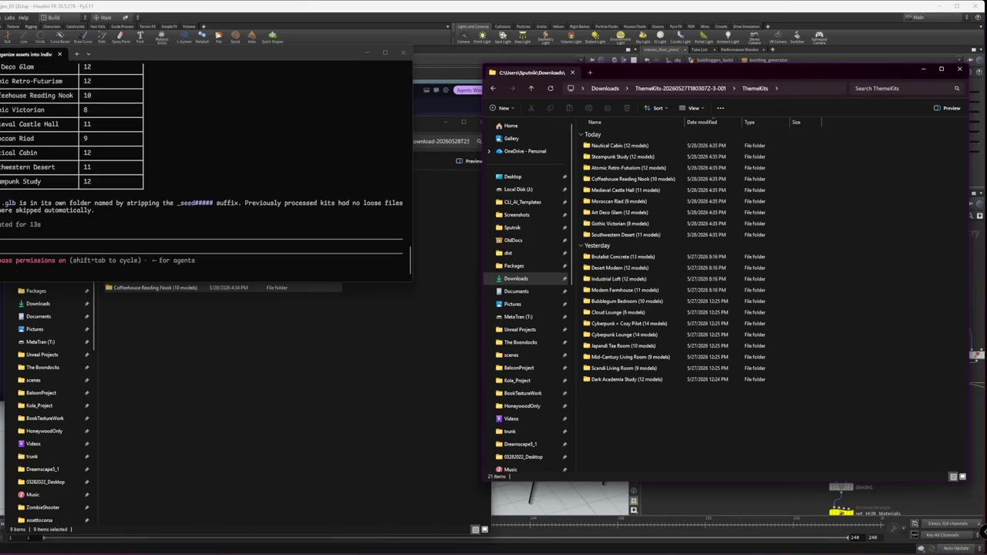
pyautogui.press('super+Left')
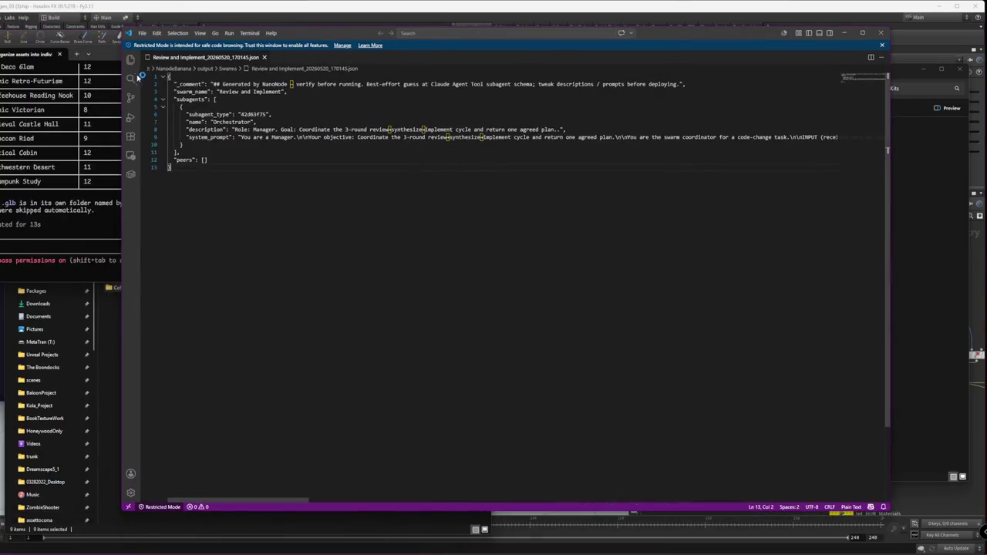
# Reopen the recent XV3DGS workspace and run claude --dangerously-skip-permissions in its terminal
pyautogui.click(138, 64)
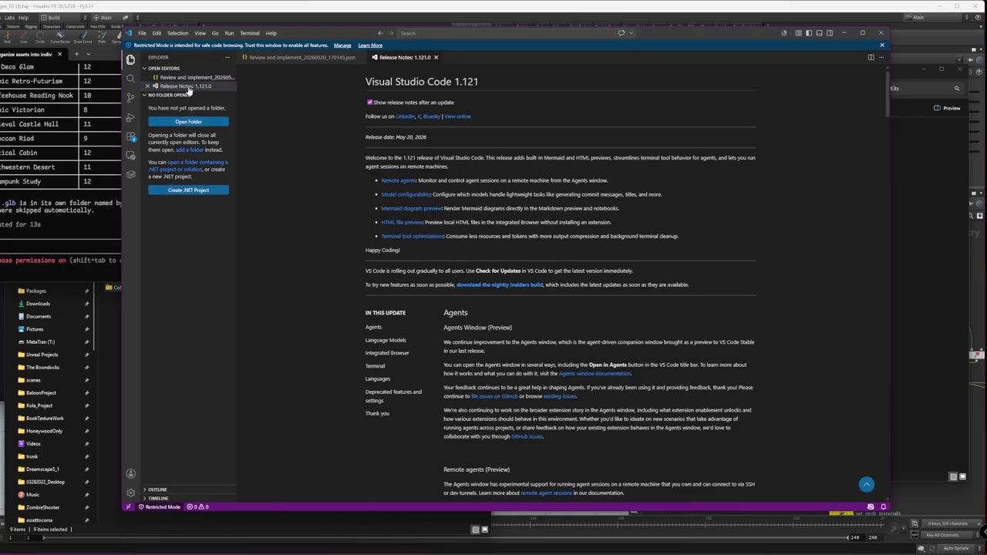
pyautogui.click(142, 34)
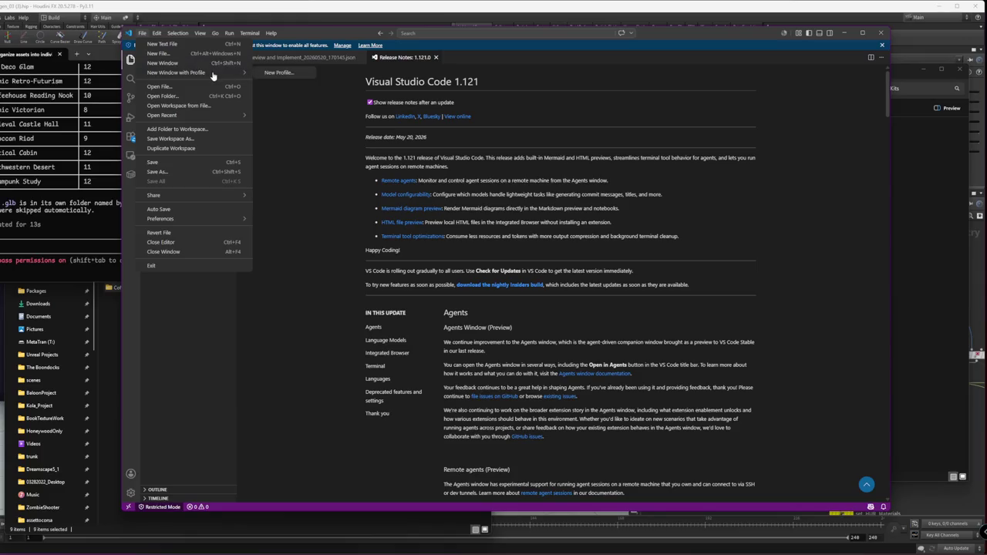
pyautogui.moveTo(163, 115)
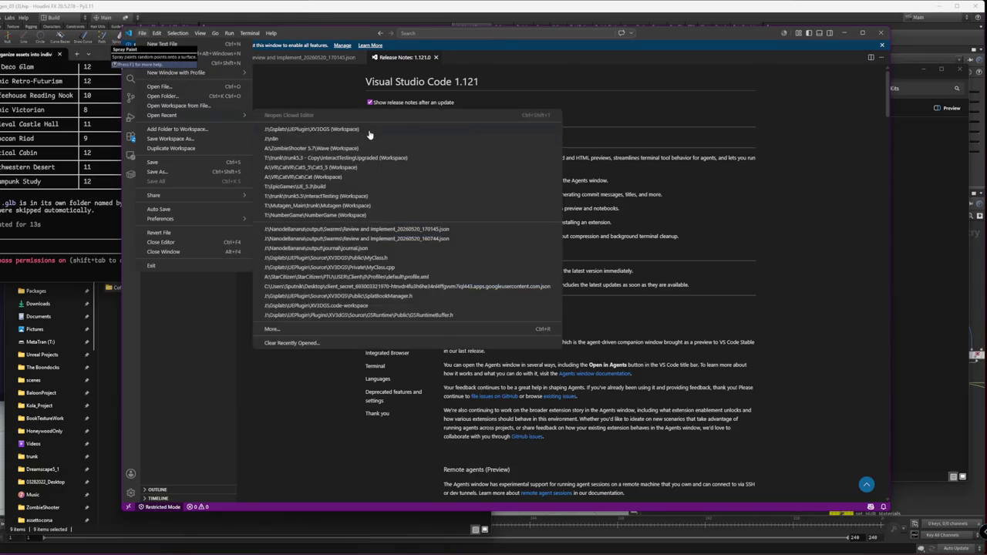
pyautogui.click(370, 135)
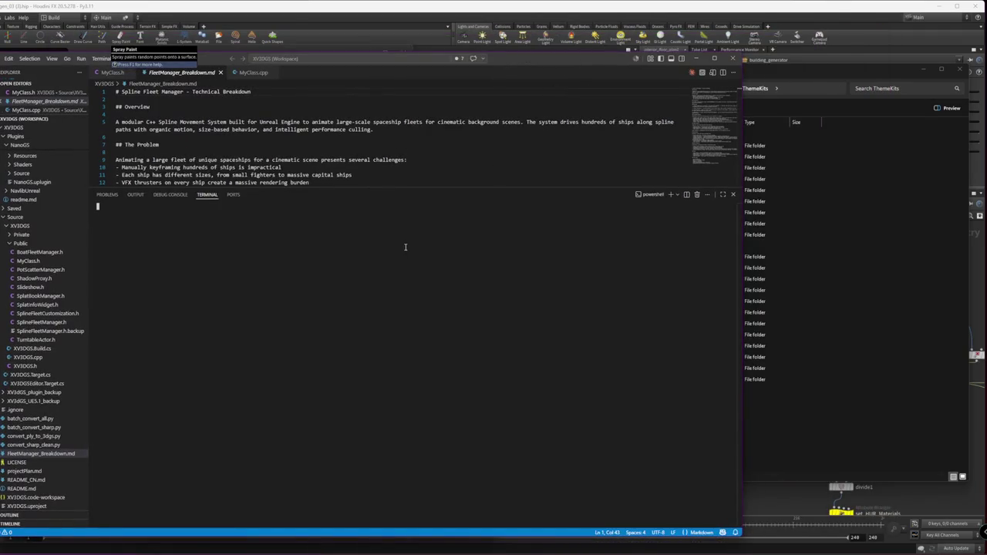
pyautogui.press('Up')
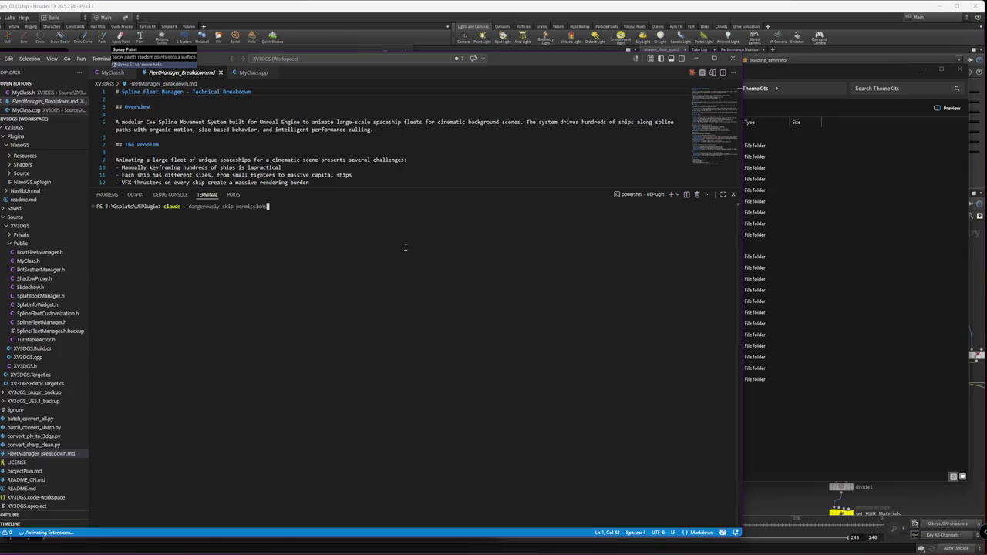
pyautogui.press('Return')
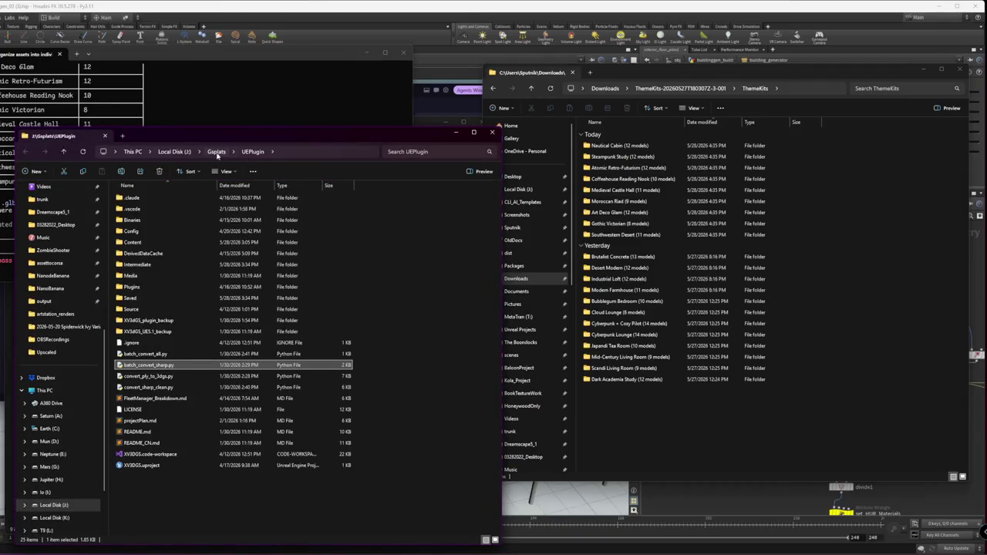
# Launch XV3DGS.uproject from the UEPlugin folder
pyautogui.click(155, 468)
pyautogui.doubleClick(155, 468)
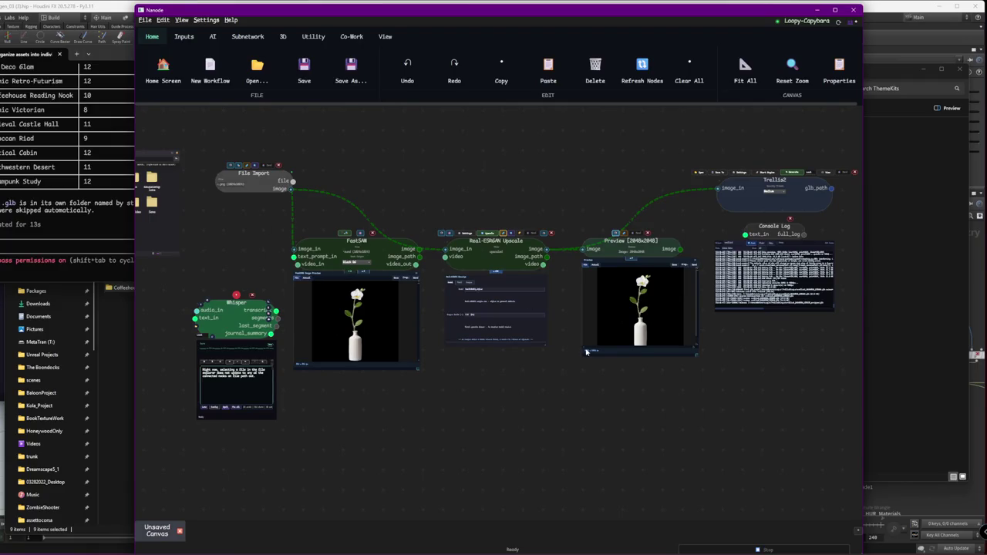
# Look over the Nanode canvas node menu, dismiss it, and bring the ThemeKits window forward
pyautogui.rightClick(611, 411)
pyautogui.click(593, 409)
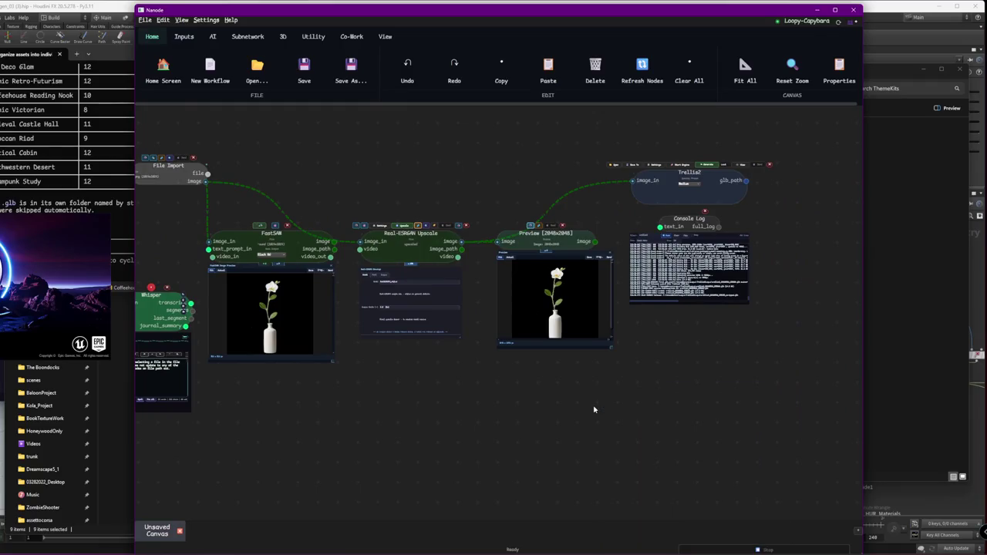
pyautogui.rightClick(594, 410)
pyautogui.scroll(-3, 596, 409)
pyautogui.click(568, 412)
pyautogui.click(965, 274)
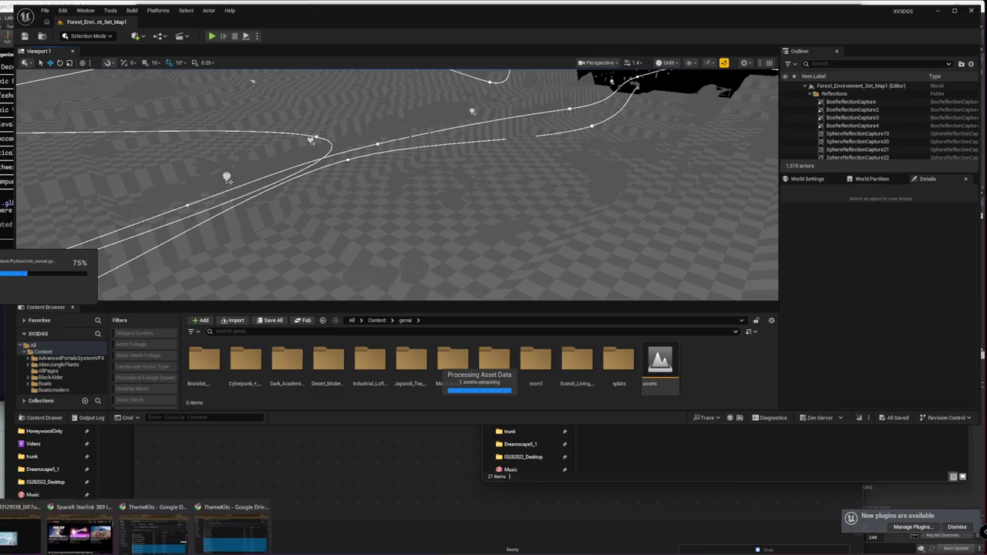
# In a new Chrome tab, go to the suggested ArtStation store page and shorten its address
pyautogui.click(83, 536)
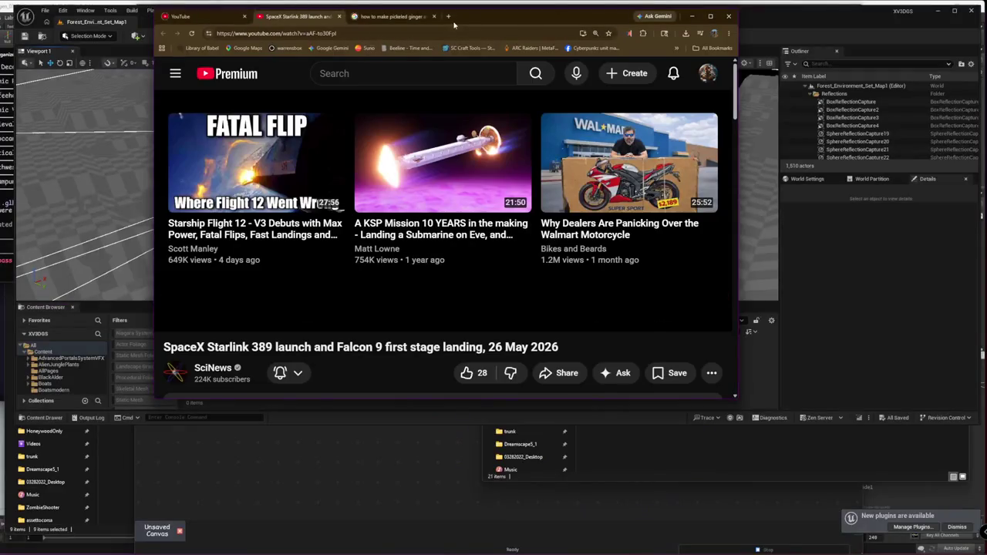
pyautogui.click(448, 16)
pyautogui.write('artstation.com/brainchild/store')
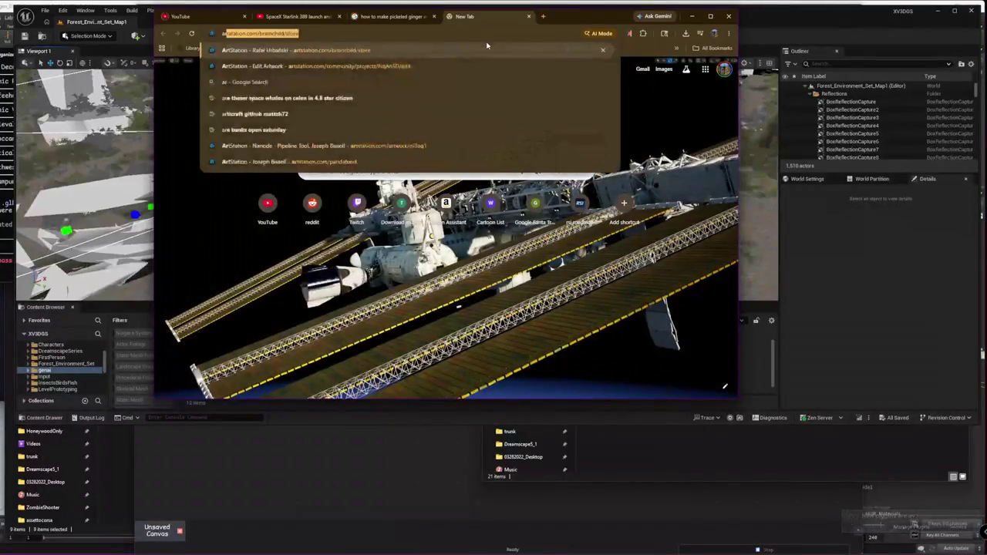
pyautogui.press('Return')
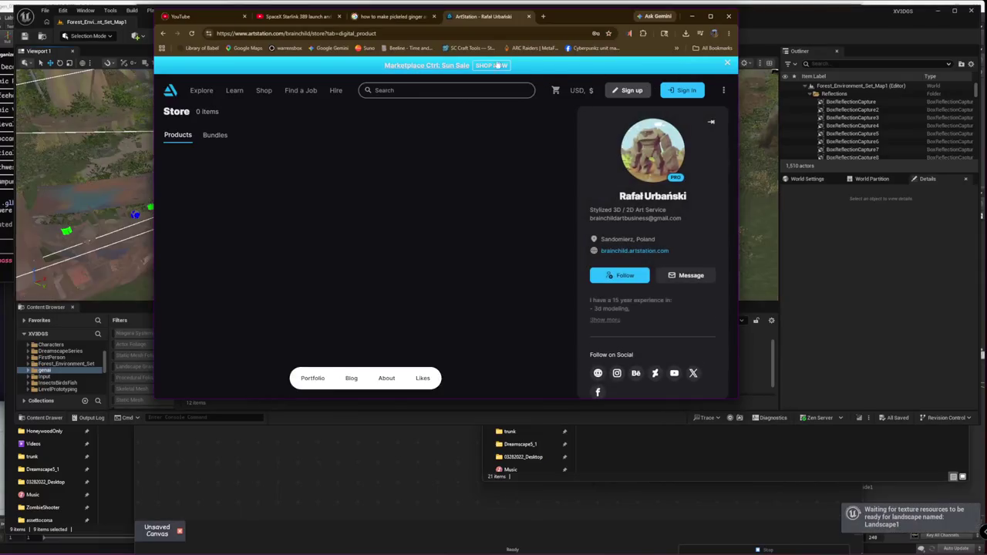
pyautogui.moveTo(381, 33); pyautogui.dragTo(273, 45)
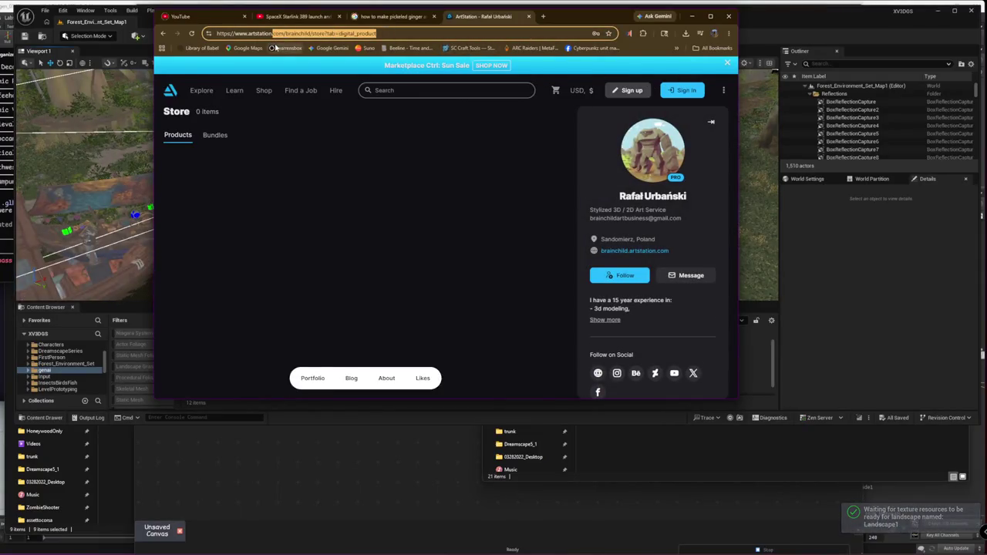
pyautogui.press('BackSpace')
pyautogui.press('Return')
# Repair the broken address and load the artstation.com home page
pyautogui.click(277, 33)
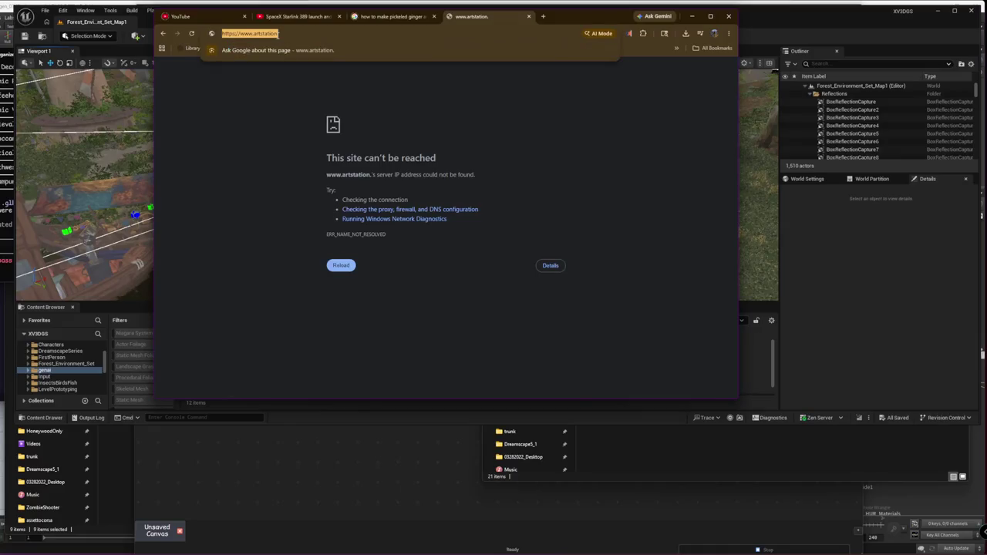
pyautogui.press('BackSpace')
pyautogui.write('.')
pyautogui.press('Return')
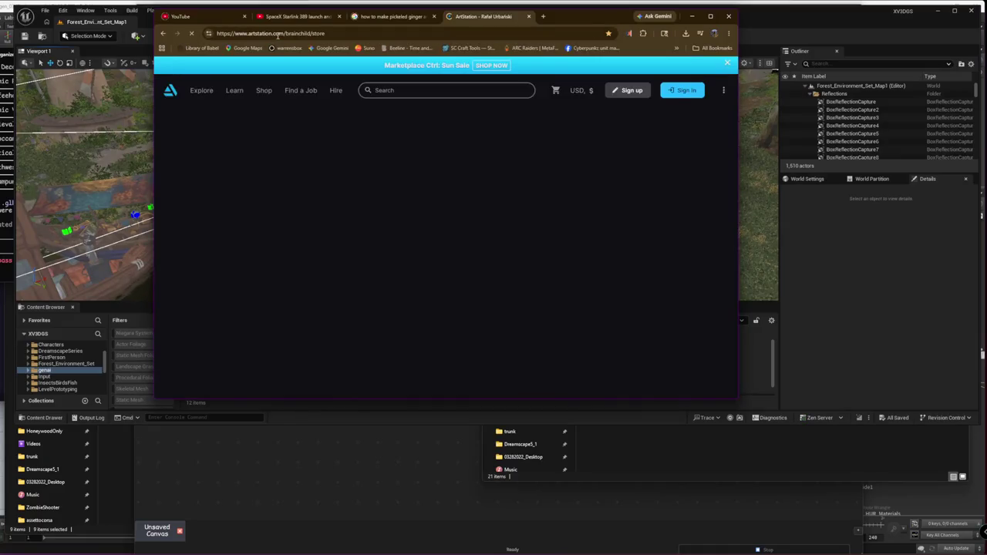
pyautogui.moveTo(288, 33); pyautogui.dragTo(651, 38)
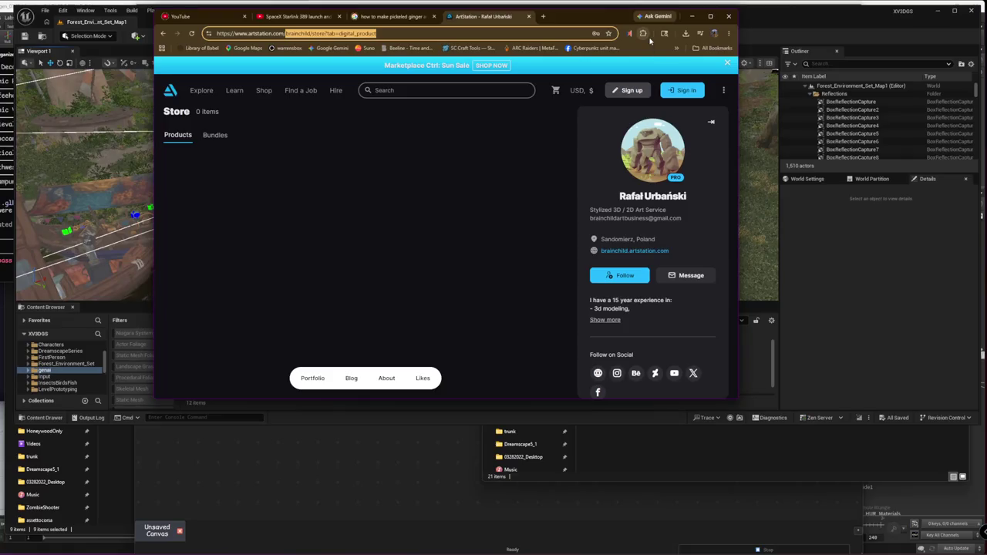
pyautogui.press('BackSpace')
pyautogui.press('Return')
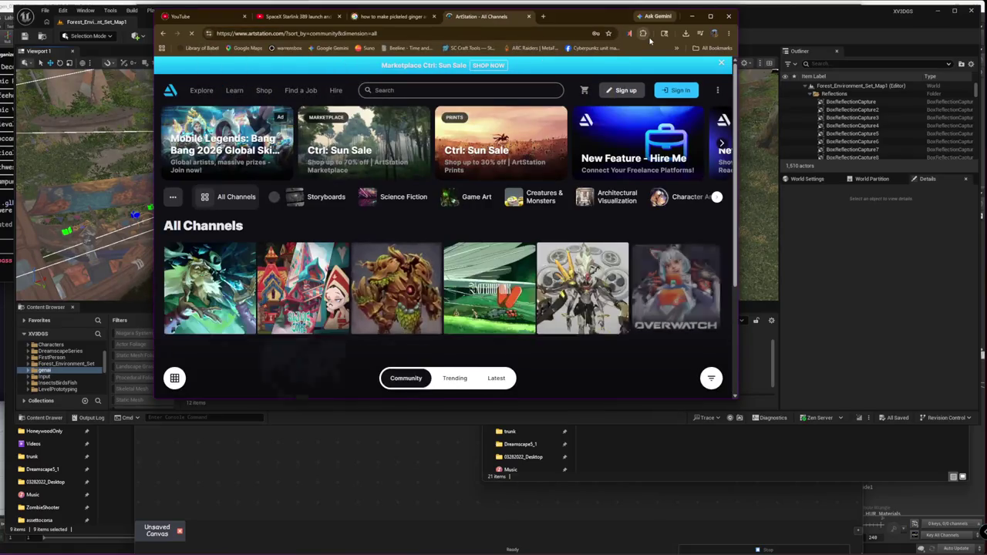
# Sign in, dismiss the Hire Me popup, and open 'Concepts To Scenes' from your profile
pyautogui.click(669, 91)
pyautogui.click(473, 350)
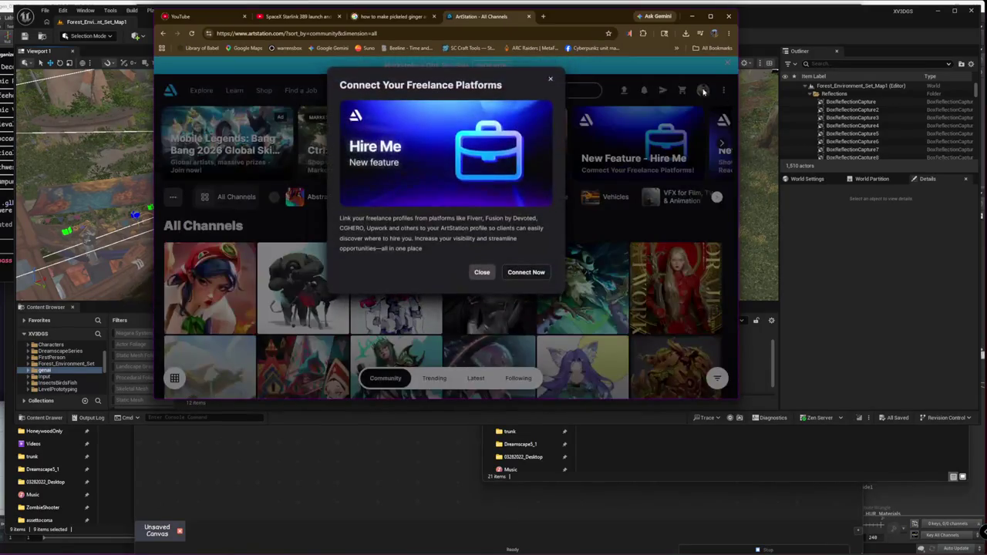
pyautogui.click(550, 79)
pyautogui.click(697, 91)
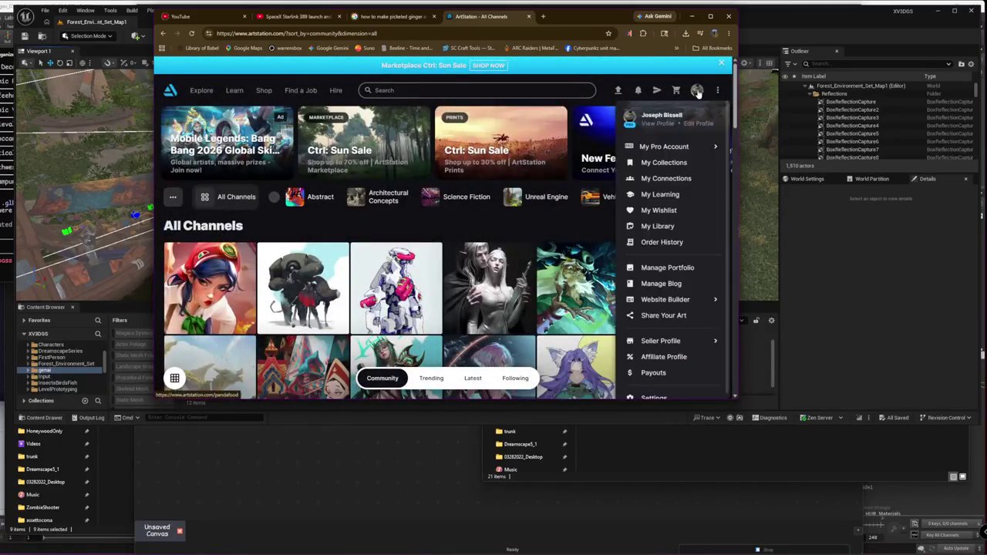
pyautogui.click(654, 124)
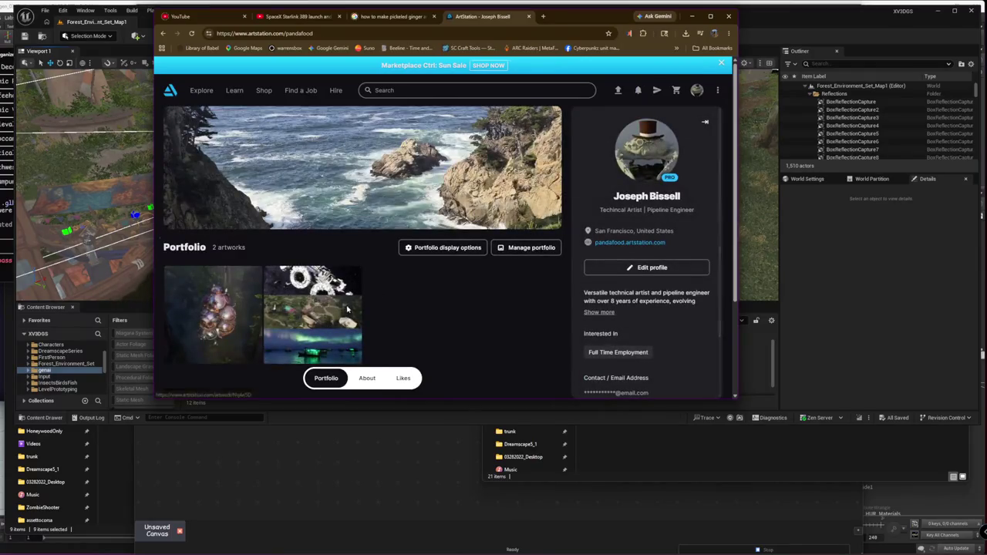
pyautogui.click(347, 309)
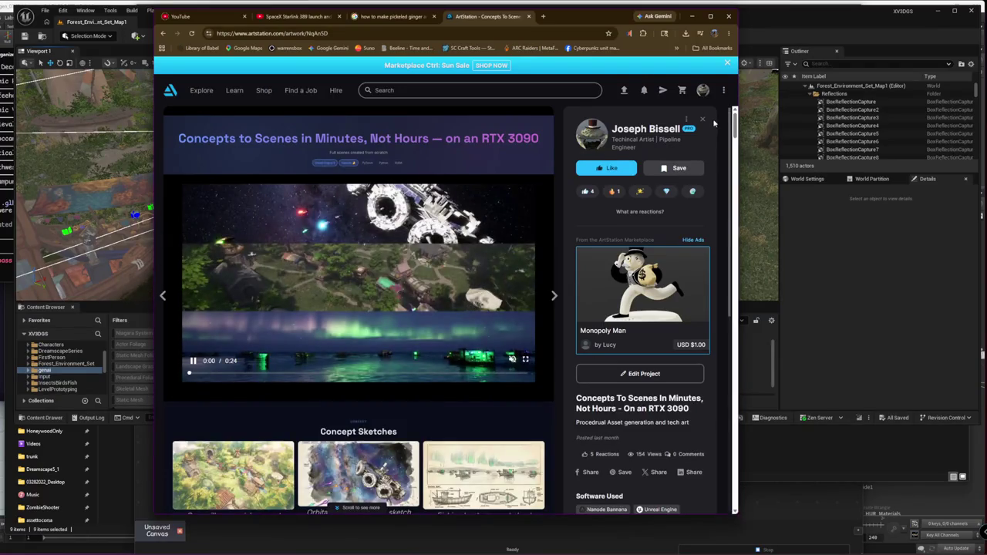
# Scroll down to the Asset Gym — Panorama image and dismiss its context menu
pyautogui.moveTo(734, 125)
pyautogui.mouseDown()
pyautogui.moveTo(716, 437)
pyautogui.moveTo(720, 429)
pyautogui.mouseUp()
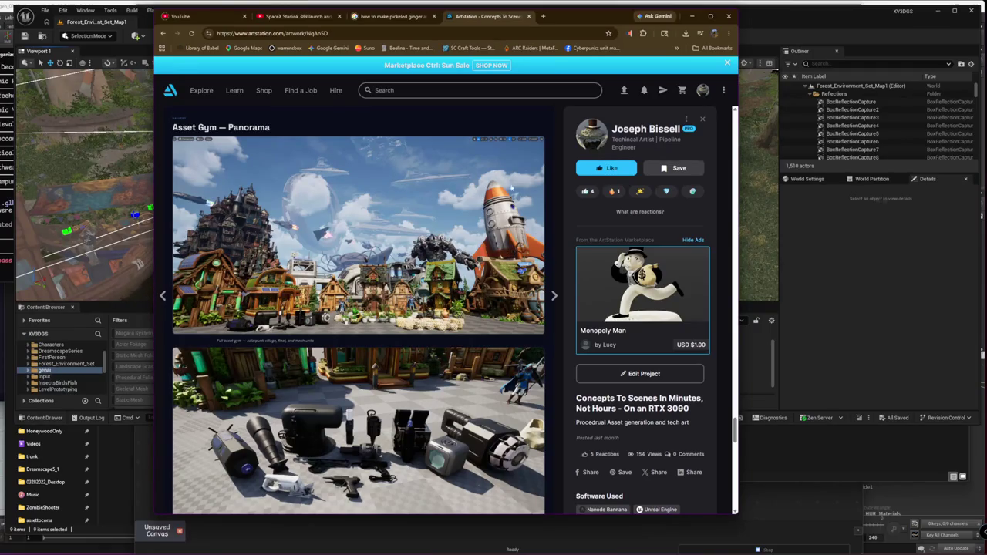
pyautogui.rightClick(532, 150)
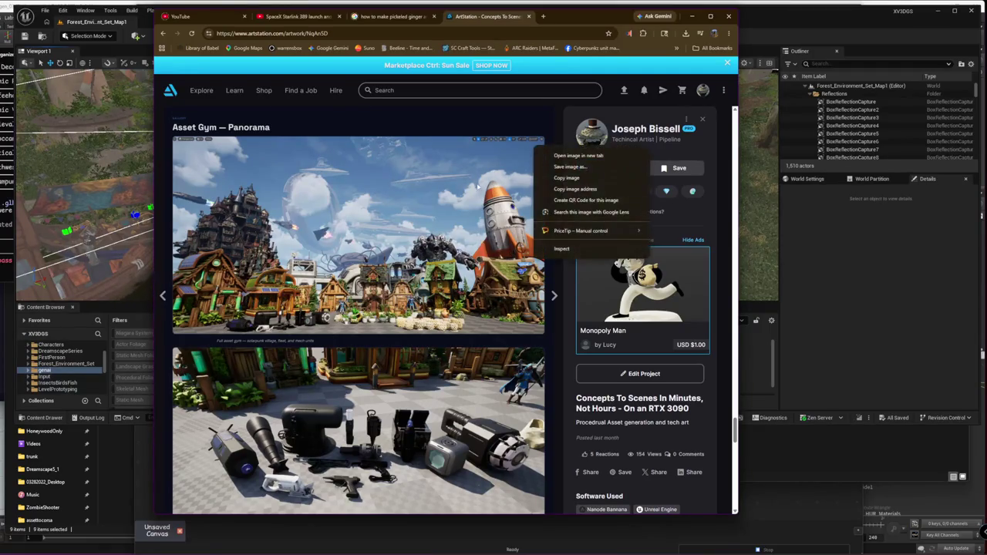
pyautogui.click(441, 164)
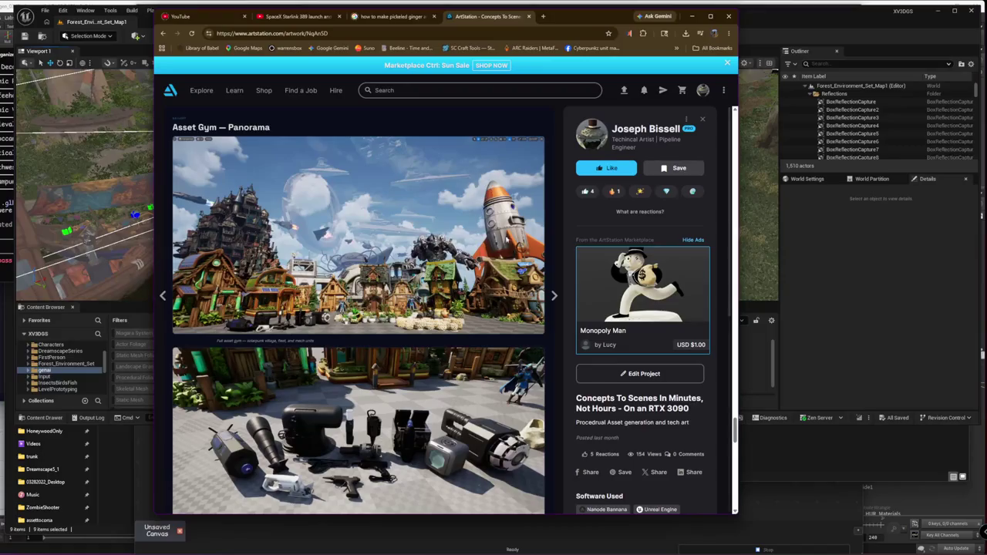
# Scroll the ArtStation project down to the Image to Gaussian Splat via SAM-3D video, then return to Unreal
pyautogui.scroll(-1, 514, 254)
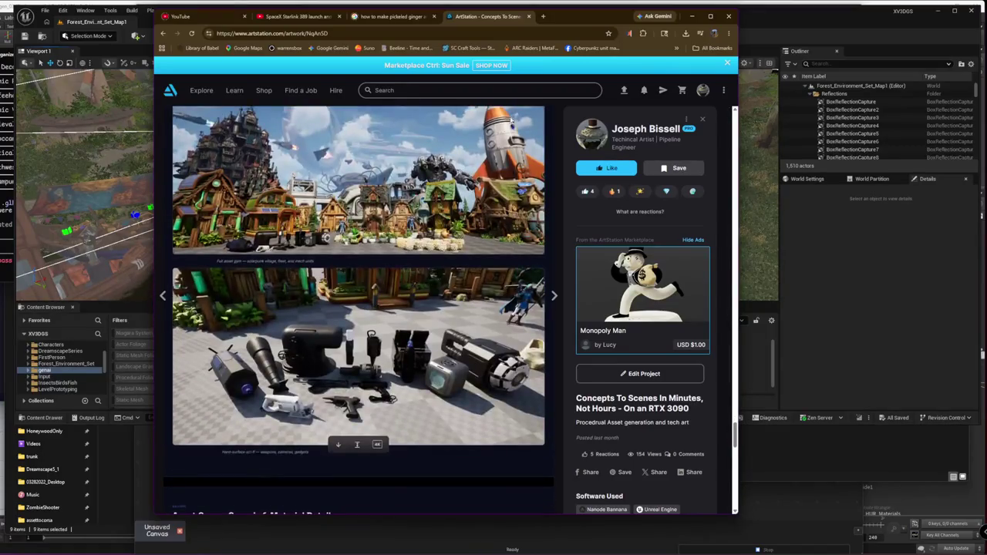
pyautogui.scroll(1, 538, 257)
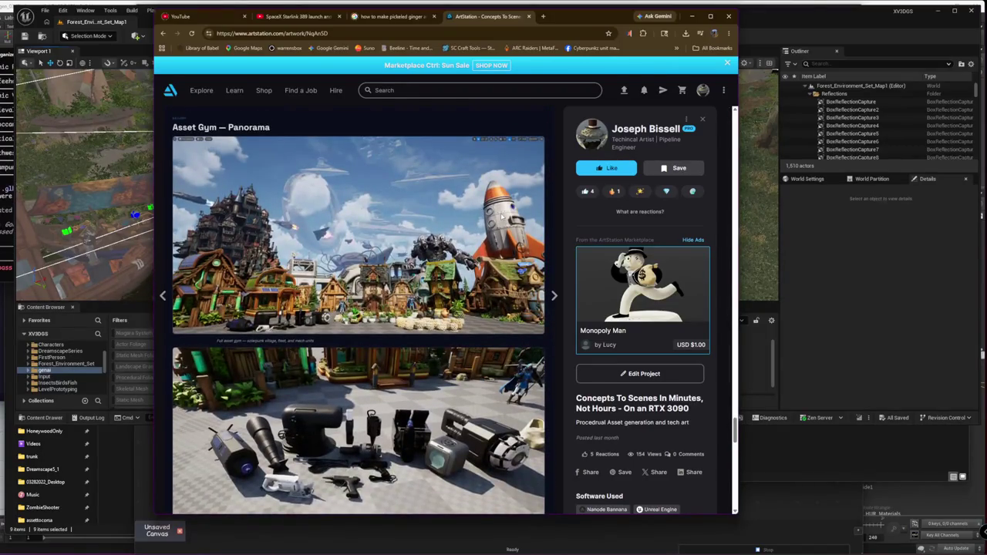
pyautogui.scroll(-5, 508, 247)
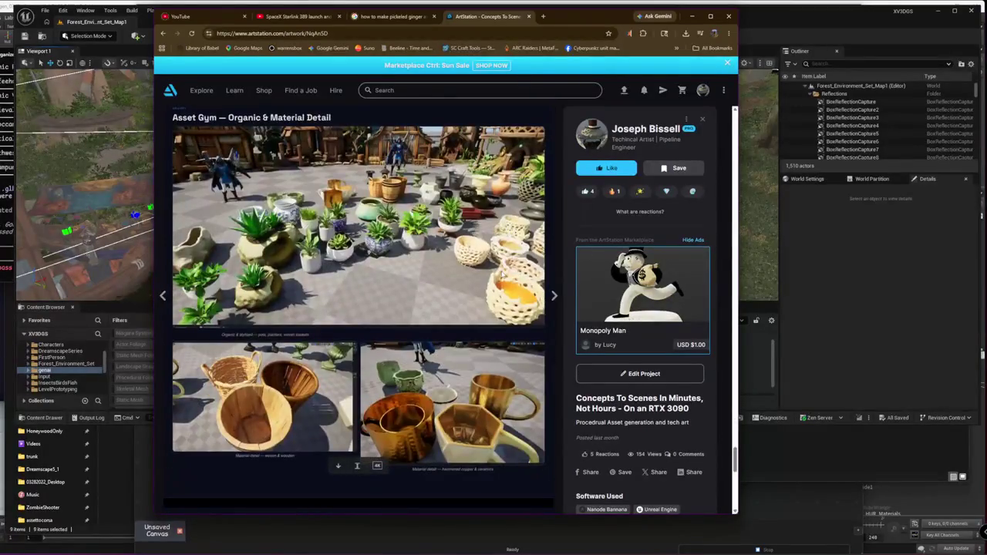
pyautogui.scroll(-2, 502, 274)
pyautogui.scroll(-2, 502, 278)
pyautogui.scroll(-3, 502, 282)
pyautogui.scroll(-1, 502, 289)
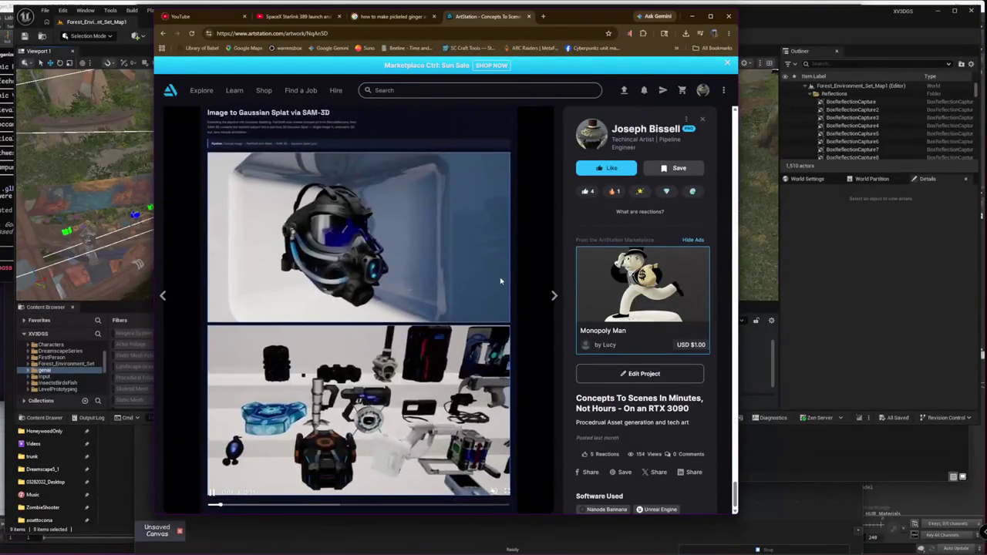
pyautogui.scroll(4, 479, 323)
pyautogui.scroll(-1, 480, 322)
pyautogui.scroll(-3, 463, 308)
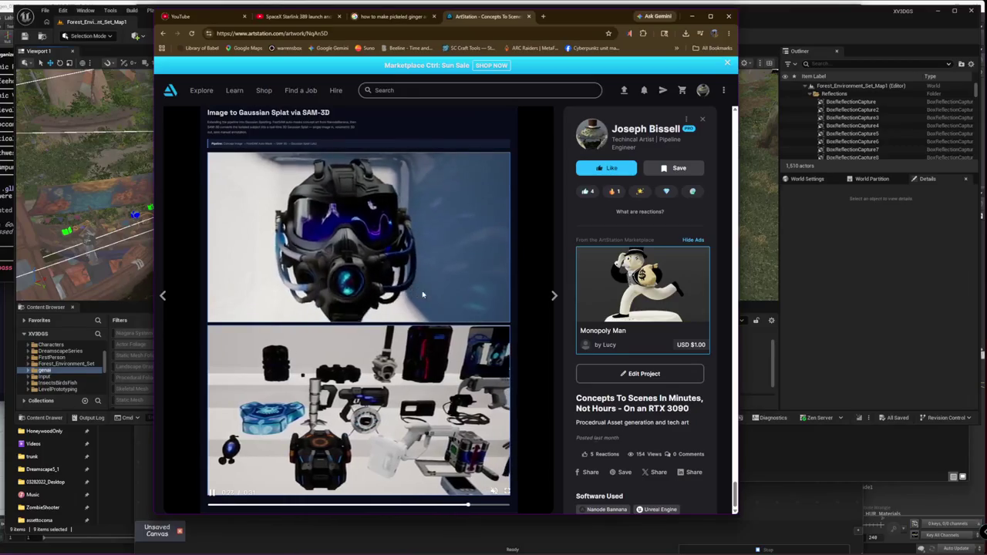
pyautogui.hotkey('alt', 'Tab')
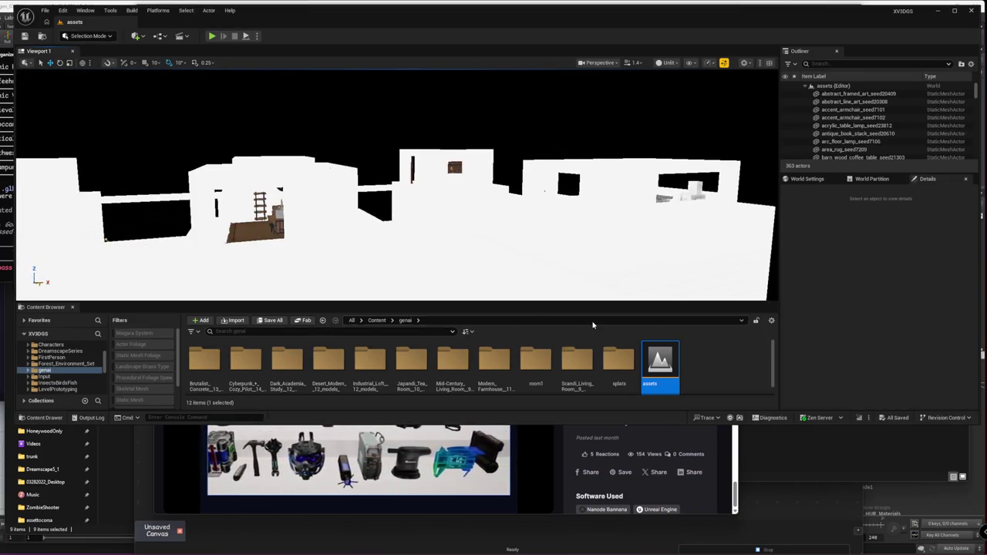
# Enlarge the Content Browser and drop today's nine ThemeKits folders into the genai folder
pyautogui.moveTo(260, 301); pyautogui.dragTo(260, 211)
pyautogui.hotkey('alt', 'Tab')
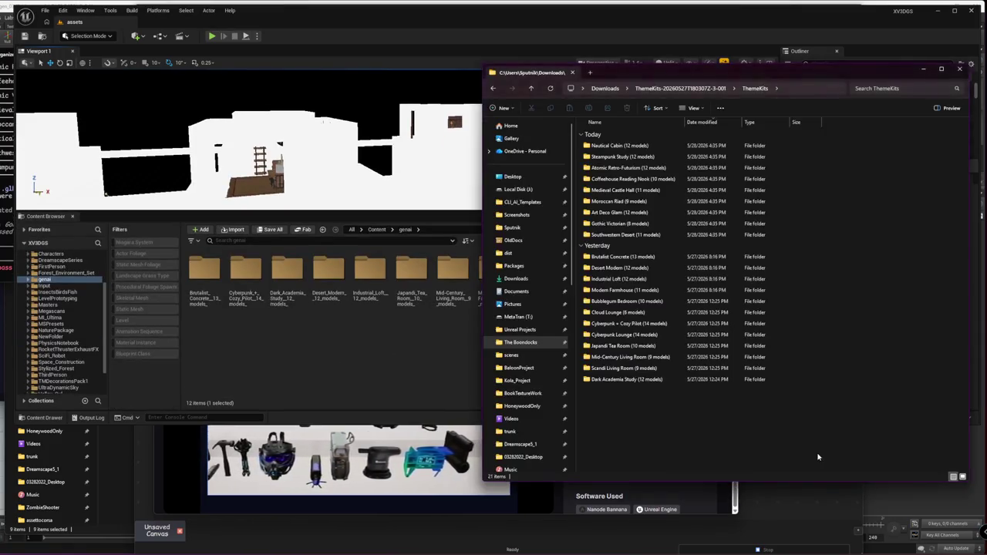
pyautogui.hotkey('alt', 'Left')
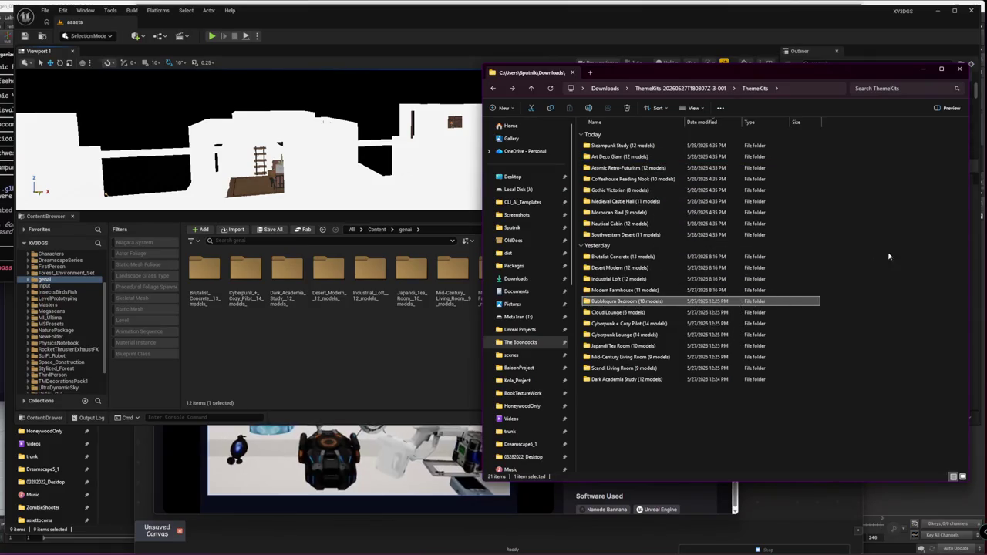
pyautogui.click(698, 234)
pyautogui.keyDown('shift'); pyautogui.click(725, 145); pyautogui.keyUp('shift')
pyautogui.moveTo(726, 158); pyautogui.dragTo(336, 361)
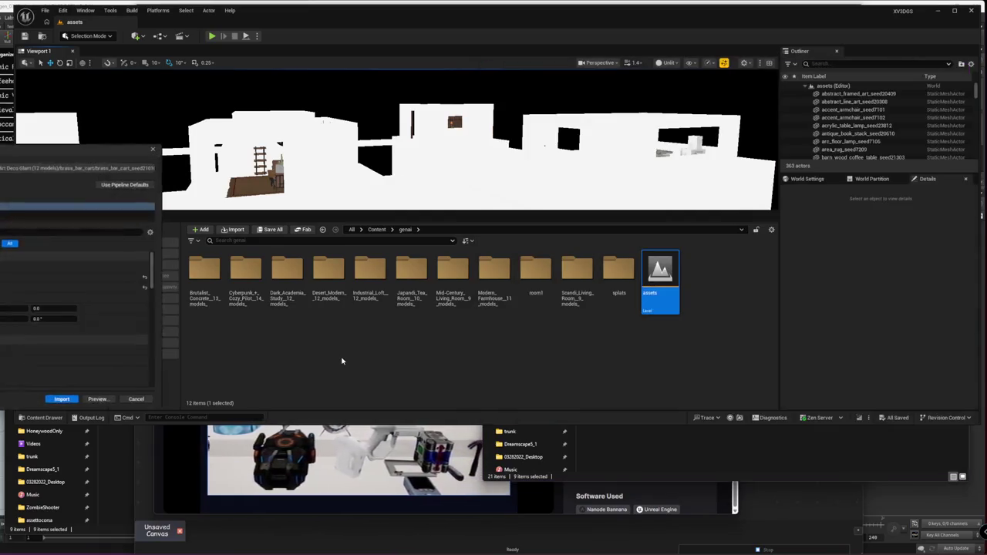
# Confirm the import so the dropped kits, starting with Art_Deco_Glam, load into genai
pyautogui.click(65, 404)
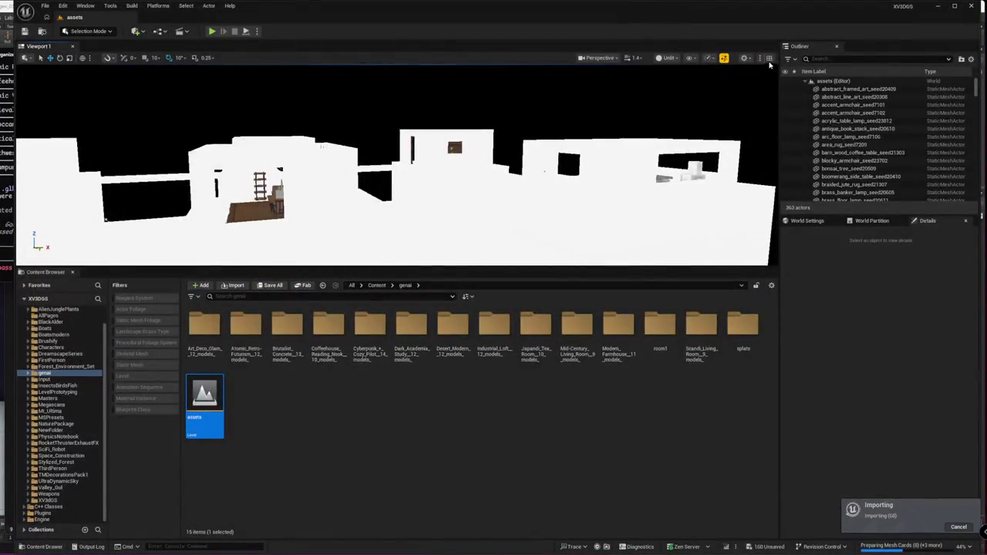
# Switch the viewport to Lit shading, make it taller, and fly out to view the room walls
pyautogui.click(674, 60)
pyautogui.click(686, 90)
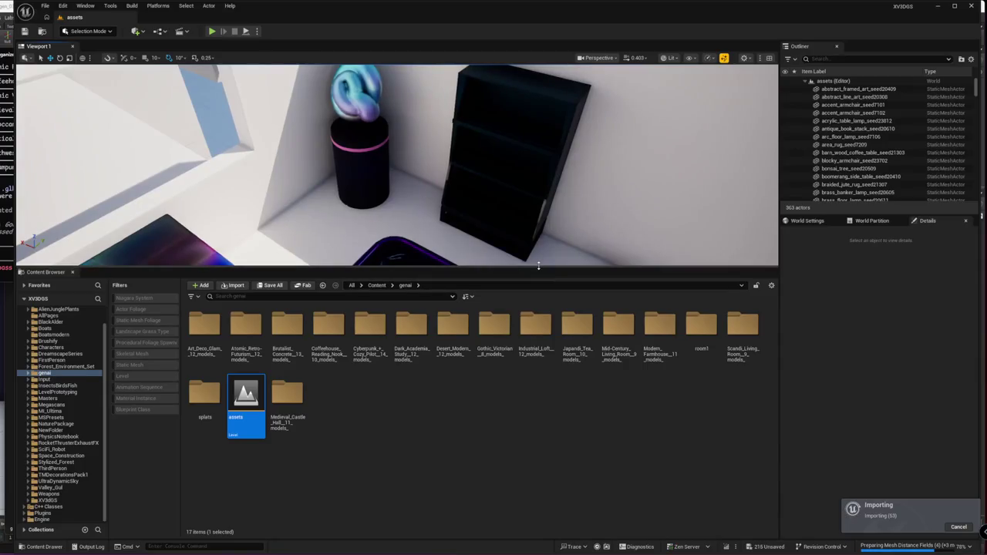
pyautogui.moveTo(538, 266); pyautogui.dragTo(538, 399)
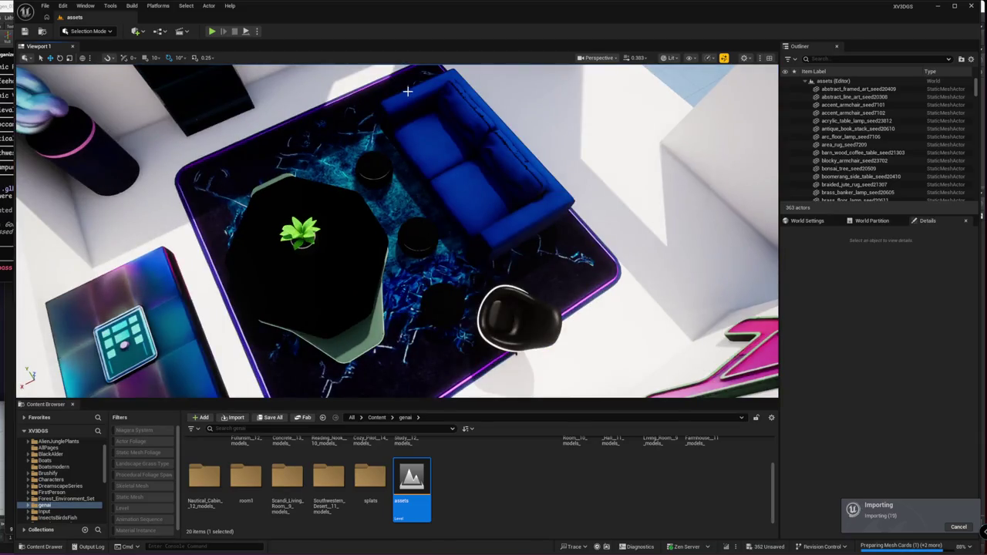
pyautogui.moveTo(407, 91); pyautogui.dragTo(416, 70, button='right')
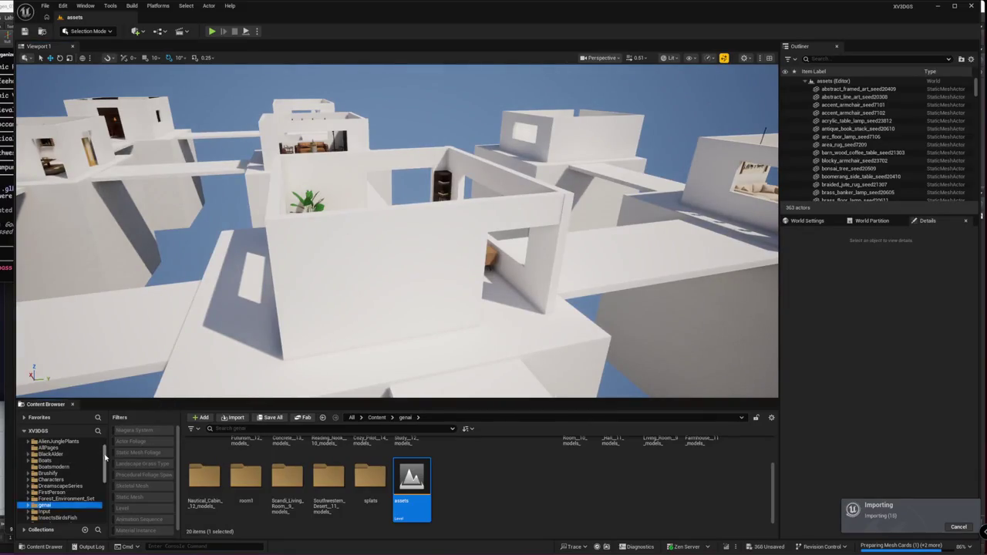
# Open NewFolder in the Content Browser and filter its listing to static meshes
pyautogui.scroll(2, 104, 453)
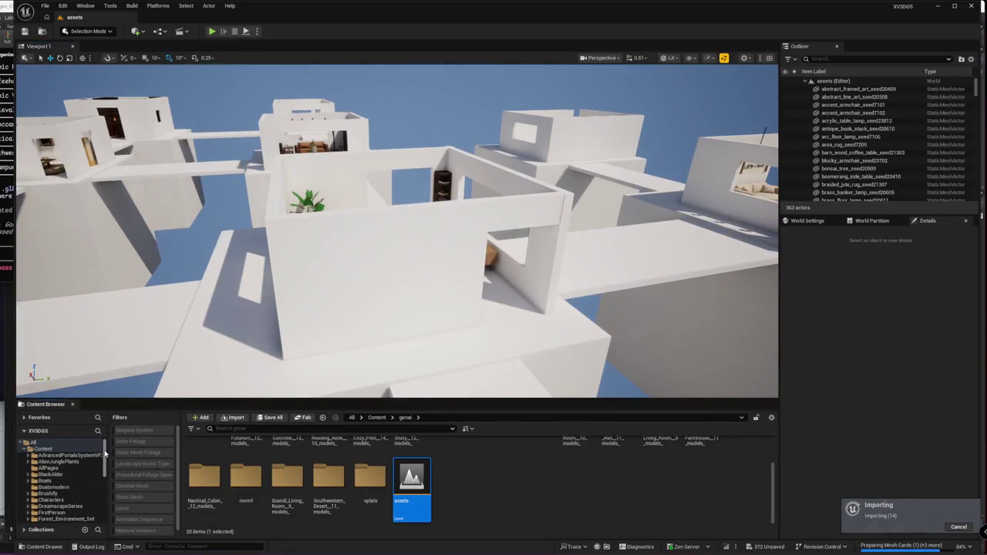
pyautogui.scroll(-2, 69, 478)
pyautogui.click(67, 487)
pyautogui.scroll(-3, 62, 472)
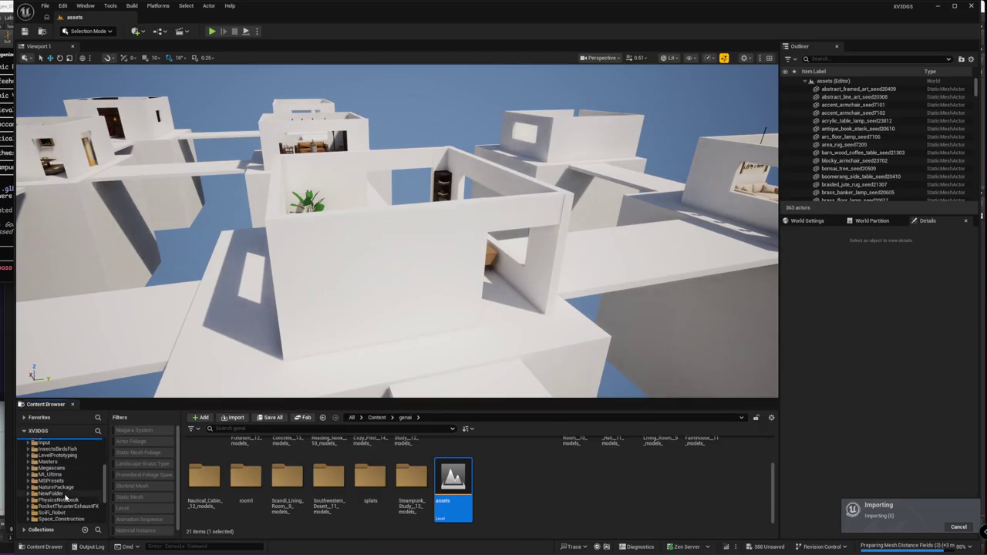
pyautogui.click(52, 494)
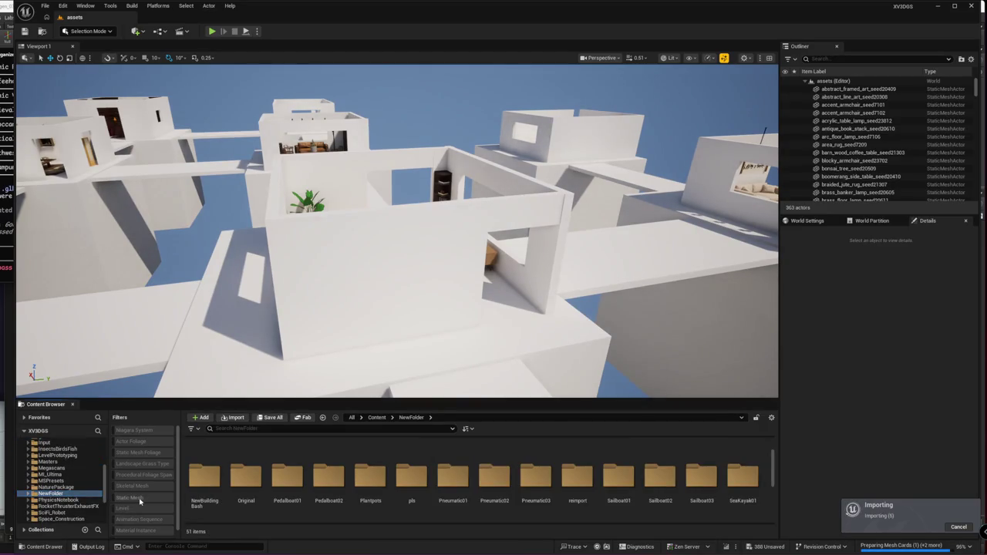
pyautogui.click(140, 499)
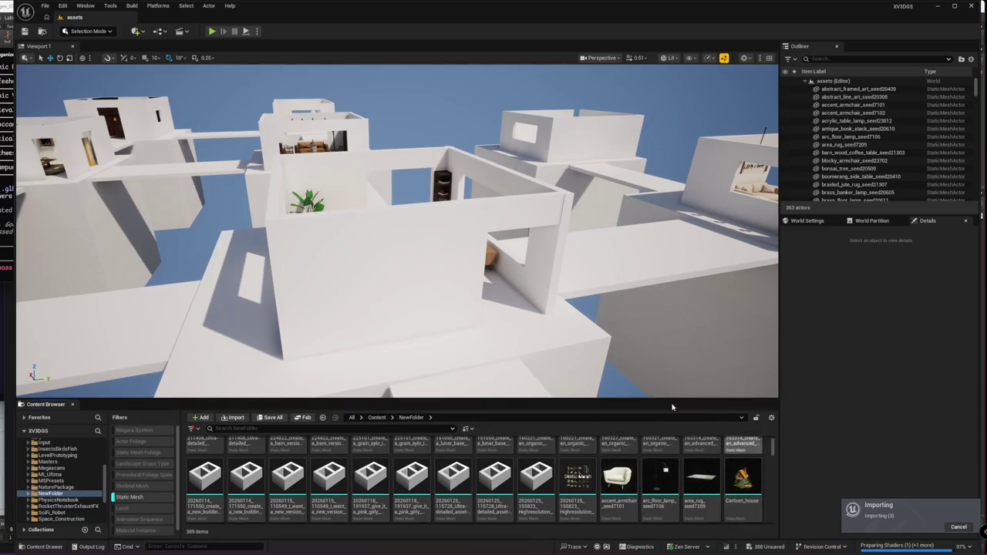
pyautogui.moveTo(667, 403); pyautogui.dragTo(667, 344)
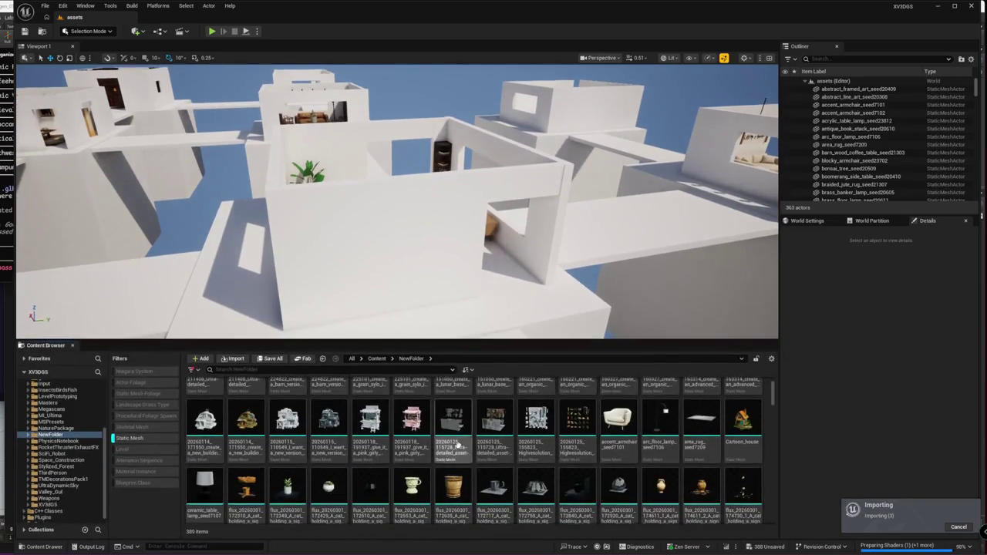
pyautogui.scroll(-3, 671, 489)
pyautogui.moveTo(773, 408); pyautogui.dragTo(775, 430)
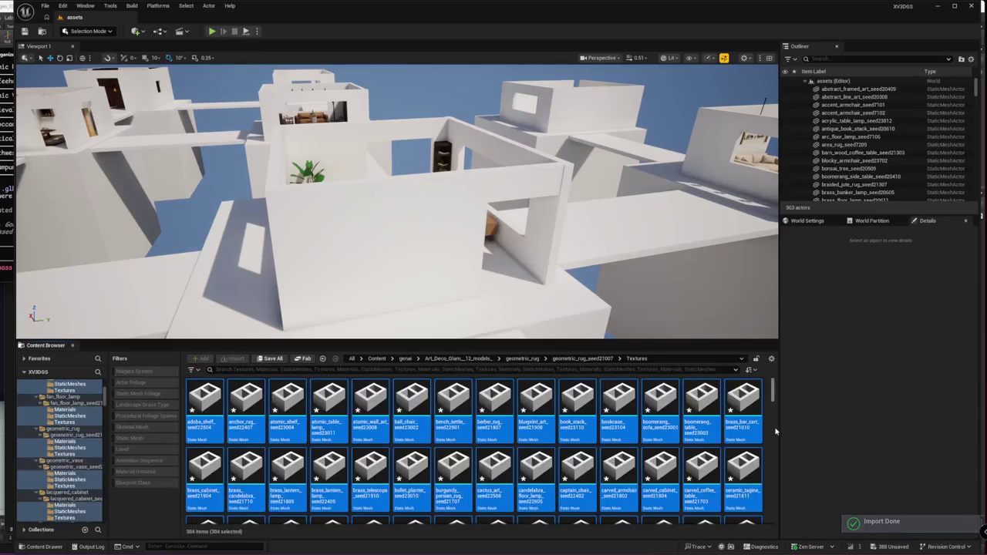
# Return to NewFolder with the Static Mesh filter on and select the Cartoon_house mesh
pyautogui.scroll(-1, 776, 403)
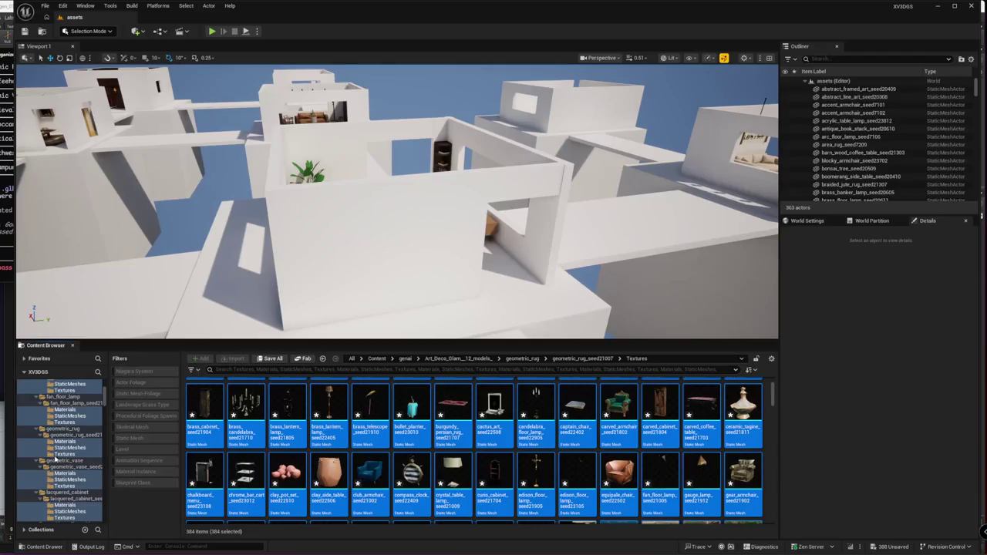
pyautogui.scroll(5, 56, 458)
pyautogui.scroll(5, 58, 454)
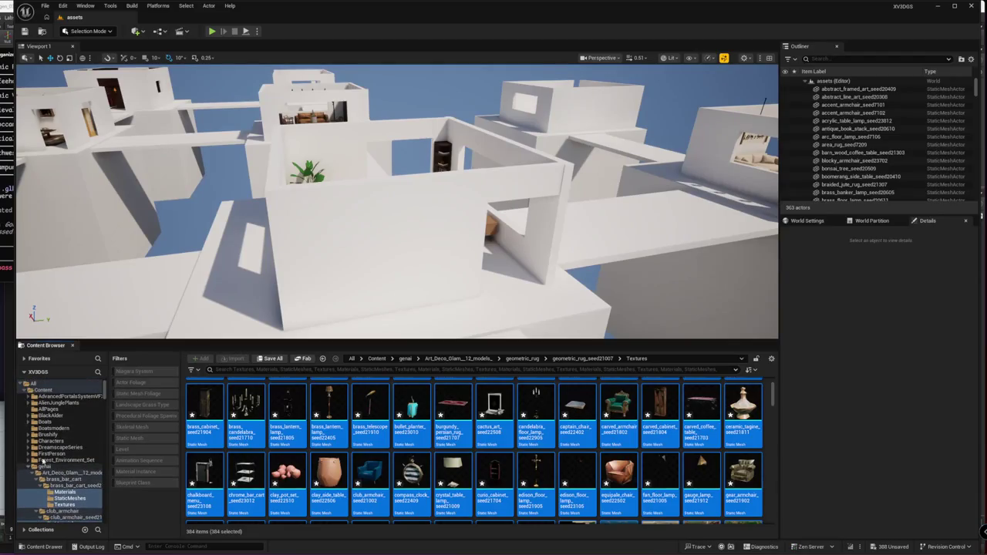
pyautogui.click(28, 466)
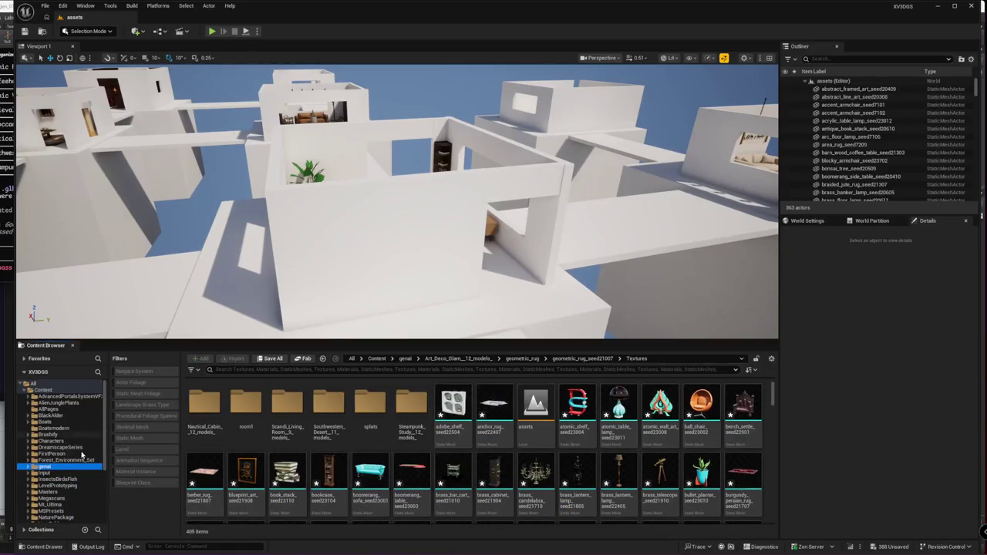
pyautogui.scroll(-3, 74, 463)
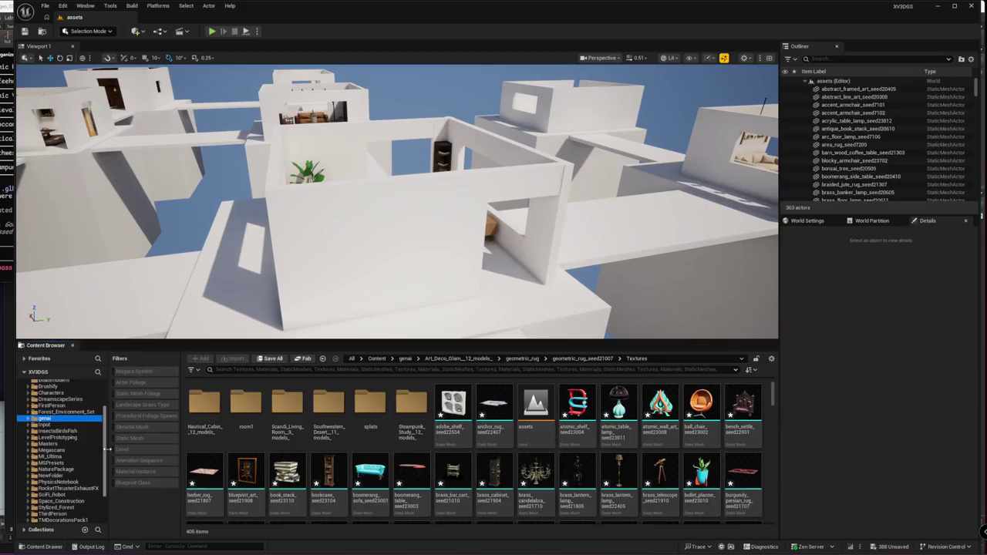
pyautogui.click(70, 470)
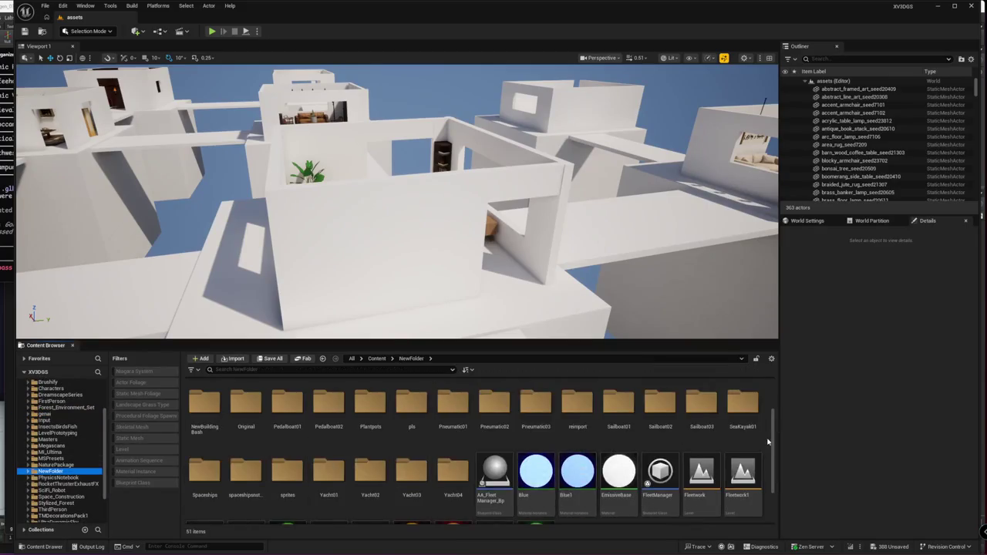
pyautogui.click(149, 438)
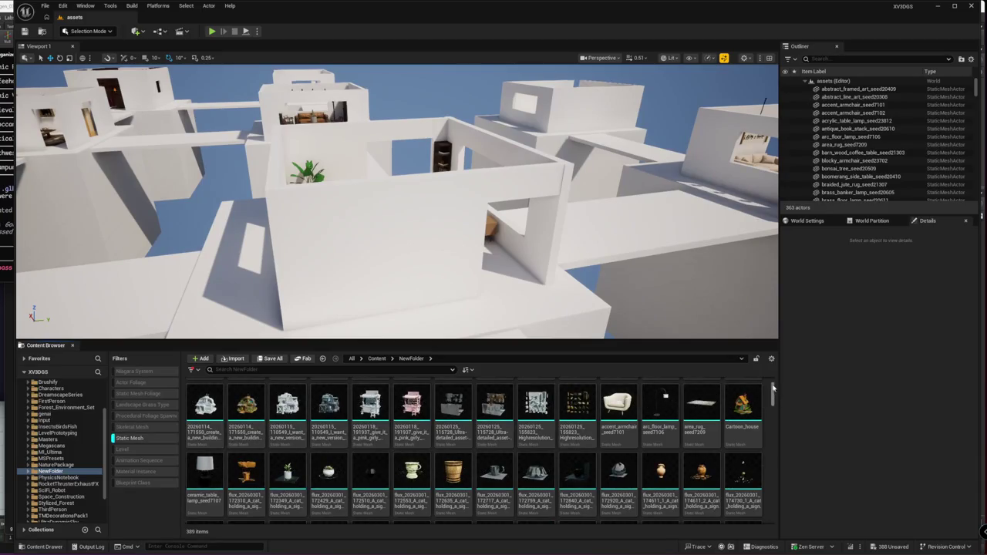
pyautogui.click(743, 409)
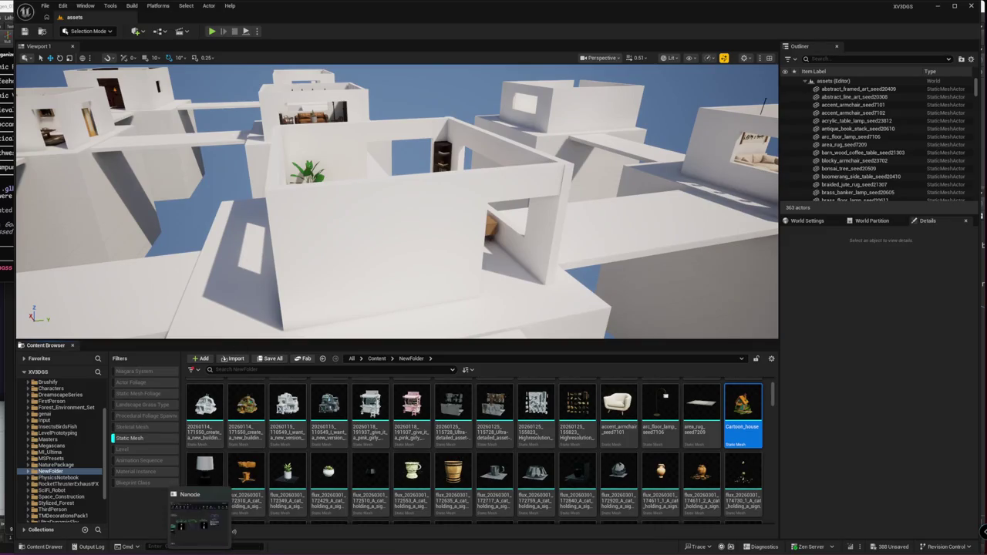
# Raise the placed Cartoon_house onto the rooftop and open its Cartoon_house_material_0 material
pyautogui.click(205, 517)
pyautogui.hotkey('alt', 'Tab')
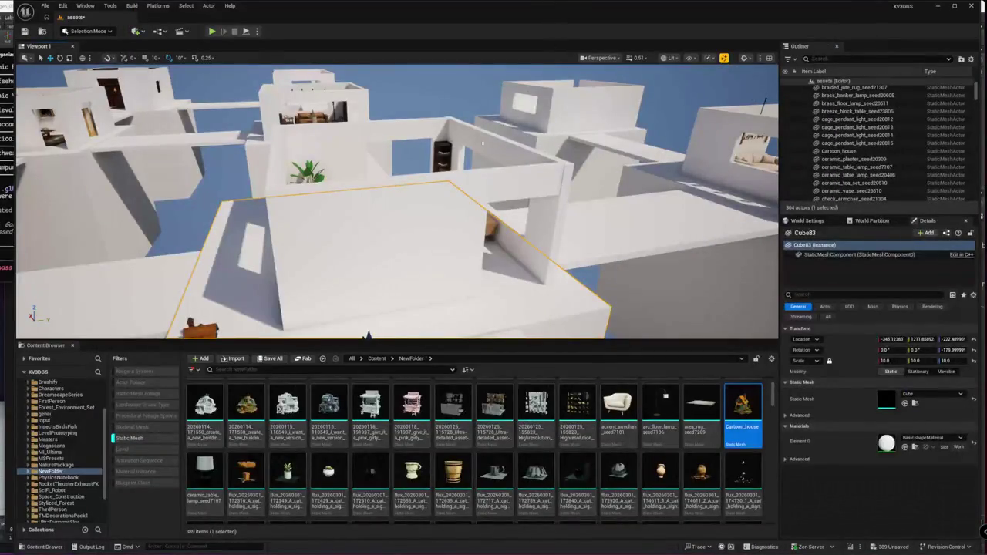
pyautogui.moveTo(453, 221); pyautogui.dragTo(452, 308)
pyautogui.click(299, 272)
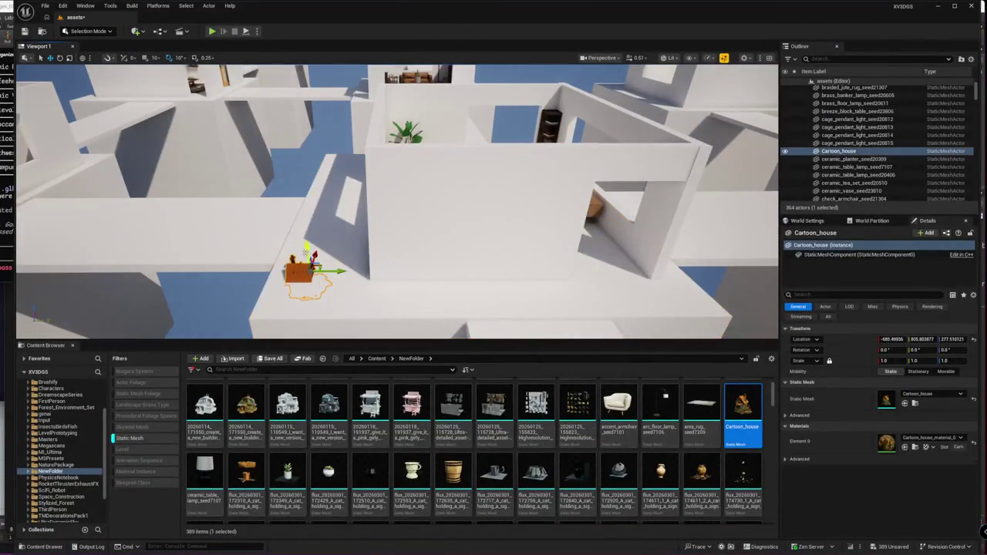
pyautogui.moveTo(306, 251)
pyautogui.mouseDown()
pyautogui.moveTo(293, 151)
pyautogui.moveTo(380, 245)
pyautogui.mouseUp()
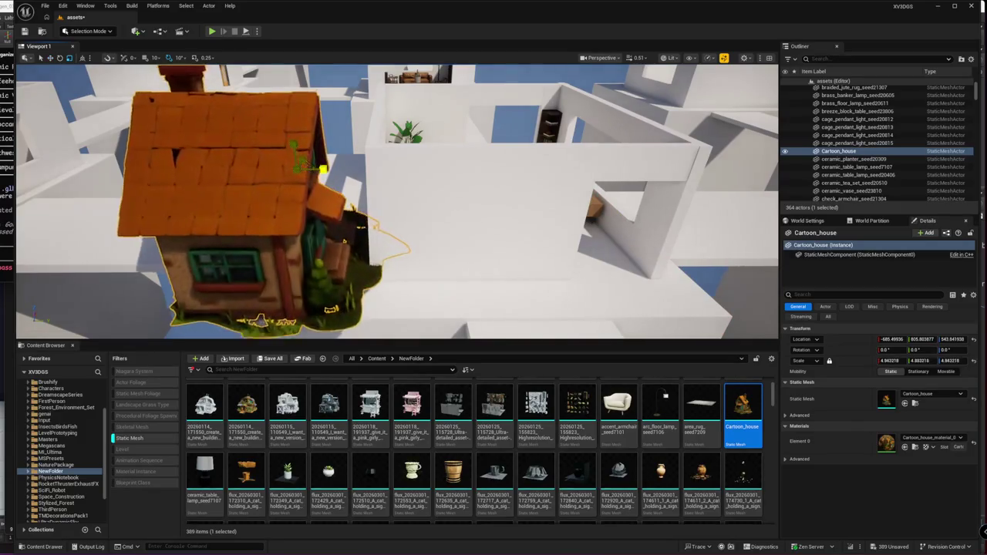
pyautogui.moveTo(380, 245)
pyautogui.mouseDown(button='right')
pyautogui.moveTo(345, 98)
pyautogui.moveTo(371, 112)
pyautogui.moveTo(332, 108)
pyautogui.mouseUp(button='right')
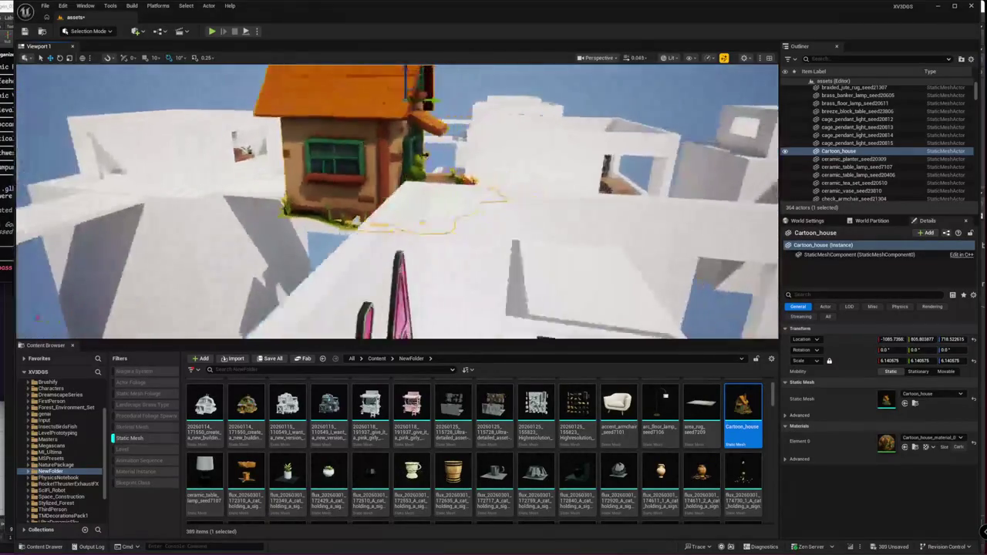
pyautogui.moveTo(501, 280); pyautogui.dragTo(500, 280, button='right')
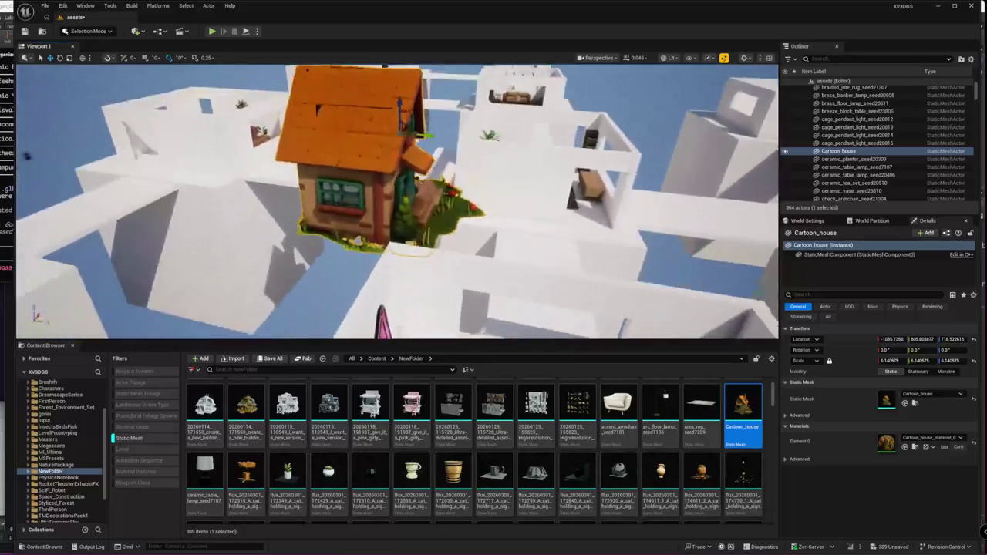
pyautogui.doubleClick(886, 441)
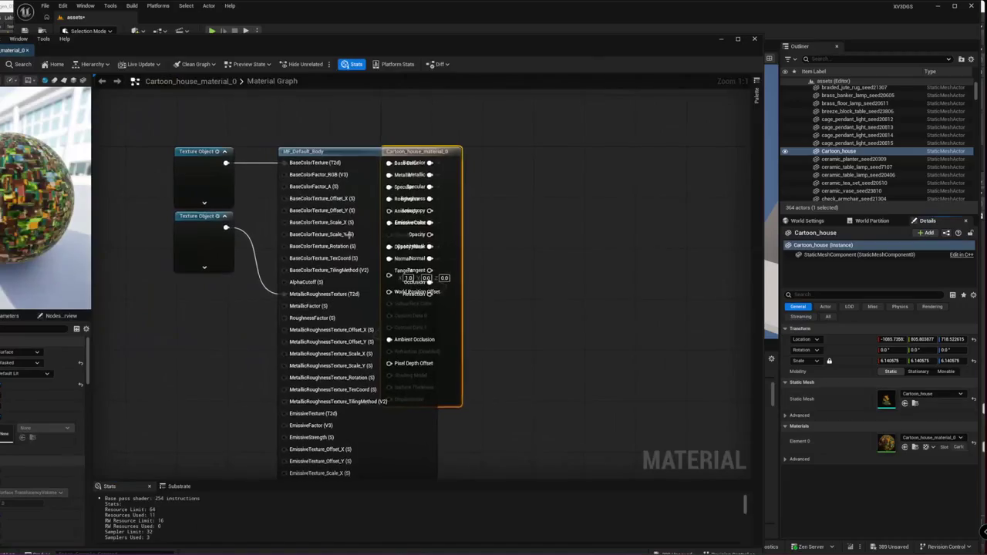
# Float the material editor and rearrange the texture, MF_Default_Body and output nodes
pyautogui.doubleClick(201, 178)
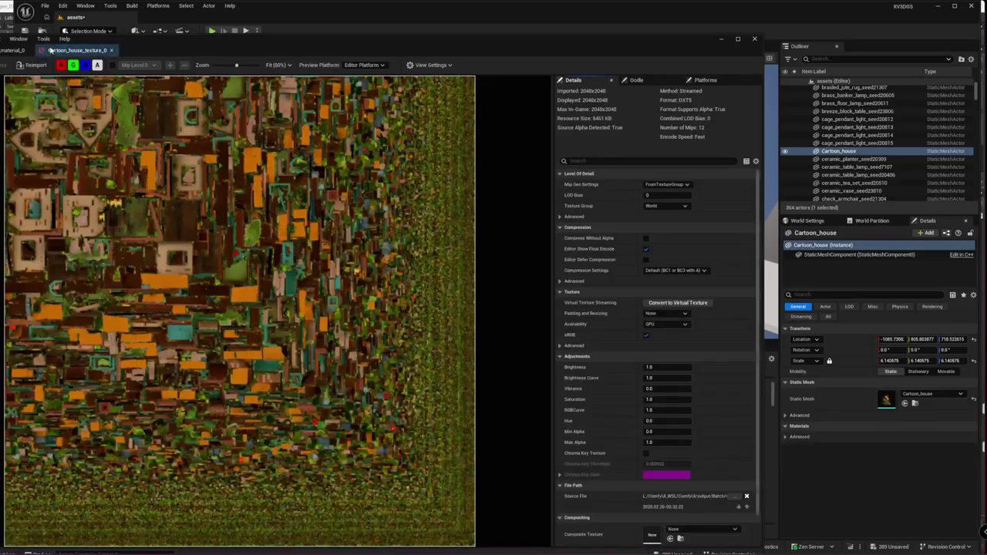
pyautogui.moveTo(50, 50); pyautogui.dragTo(319, 439)
pyautogui.moveTo(347, 441); pyautogui.dragTo(380, 222)
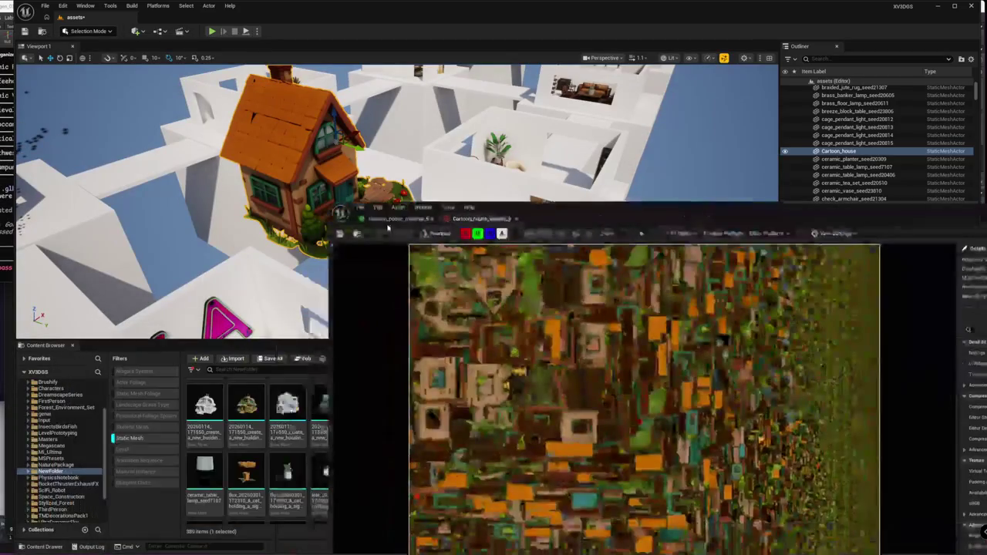
pyautogui.click(380, 222)
pyautogui.moveTo(625, 413); pyautogui.dragTo(615, 496)
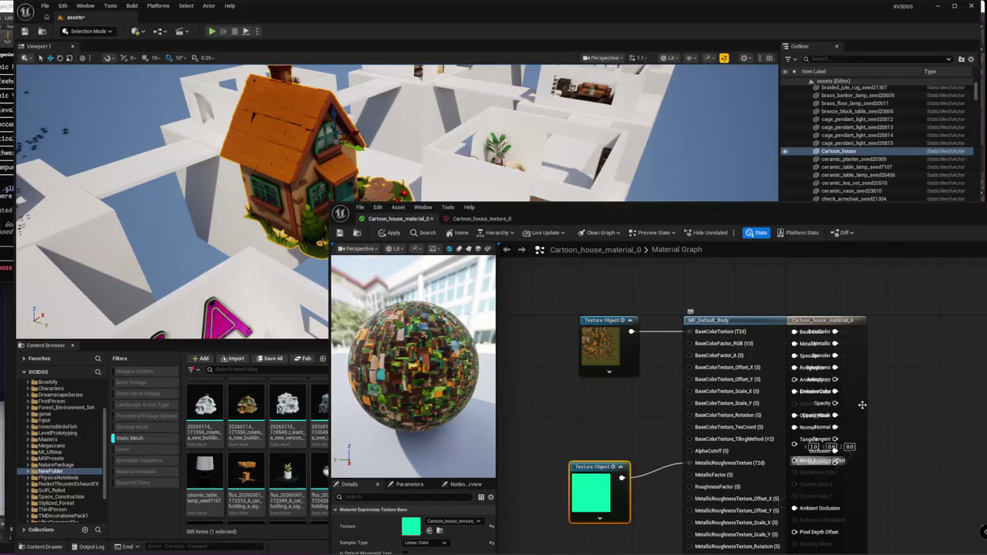
pyautogui.moveTo(862, 405); pyautogui.dragTo(983, 411)
pyautogui.click(717, 320)
pyautogui.moveTo(733, 296); pyautogui.dragTo(593, 280, button='right')
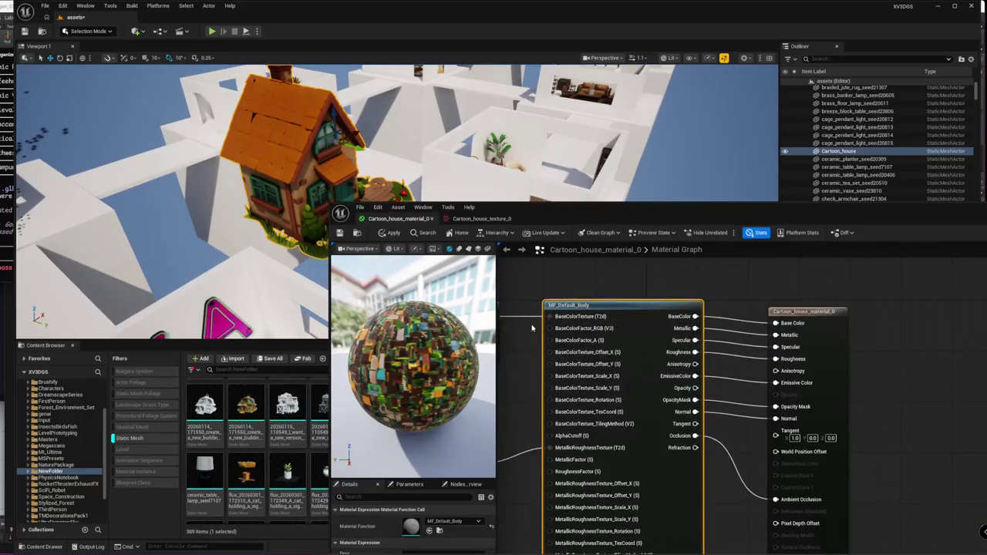
pyautogui.moveTo(841, 344)
pyautogui.mouseDown()
pyautogui.moveTo(857, 311)
pyautogui.moveTo(817, 361)
pyautogui.mouseUp()
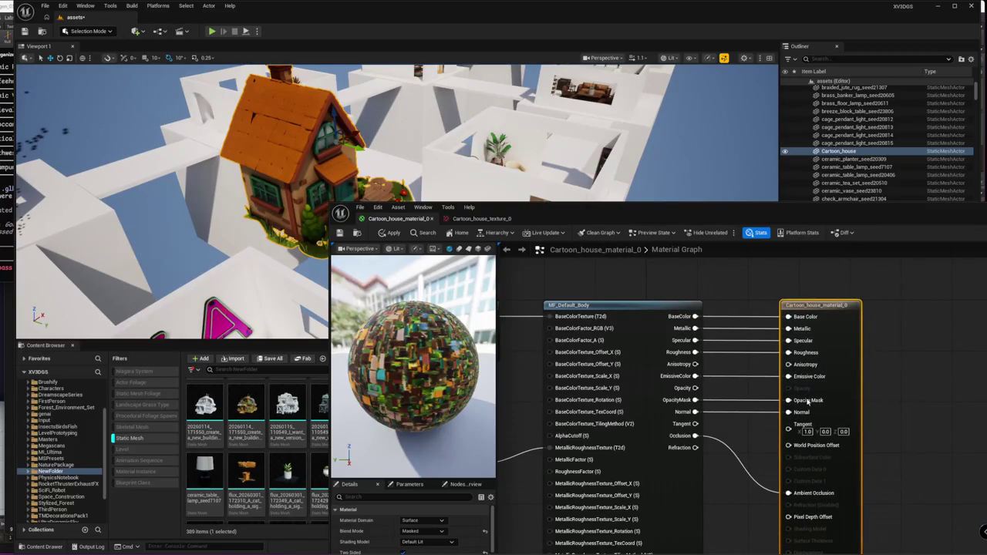
pyautogui.click(603, 311)
pyautogui.moveTo(559, 218); pyautogui.dragTo(674, 136)
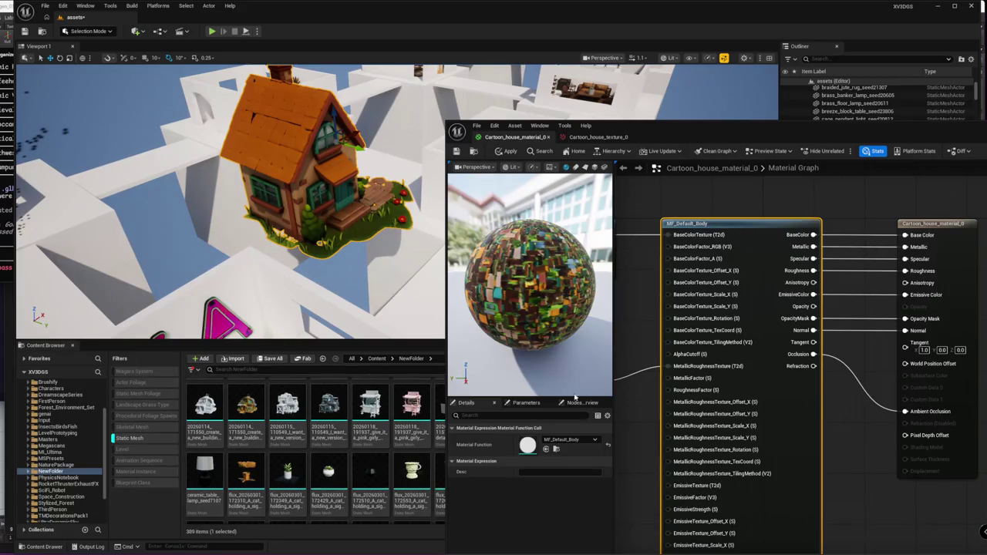
# Disconnect the Roughness, Specular and Metallic inputs on the result node and apply the material
pyautogui.keyDown('alt'); pyautogui.click(873, 274); pyautogui.keyUp('alt')
pyautogui.keyDown('alt'); pyautogui.click(876, 260); pyautogui.keyUp('alt')
pyautogui.keyDown('alt'); pyautogui.click(875, 248); pyautogui.keyUp('alt')
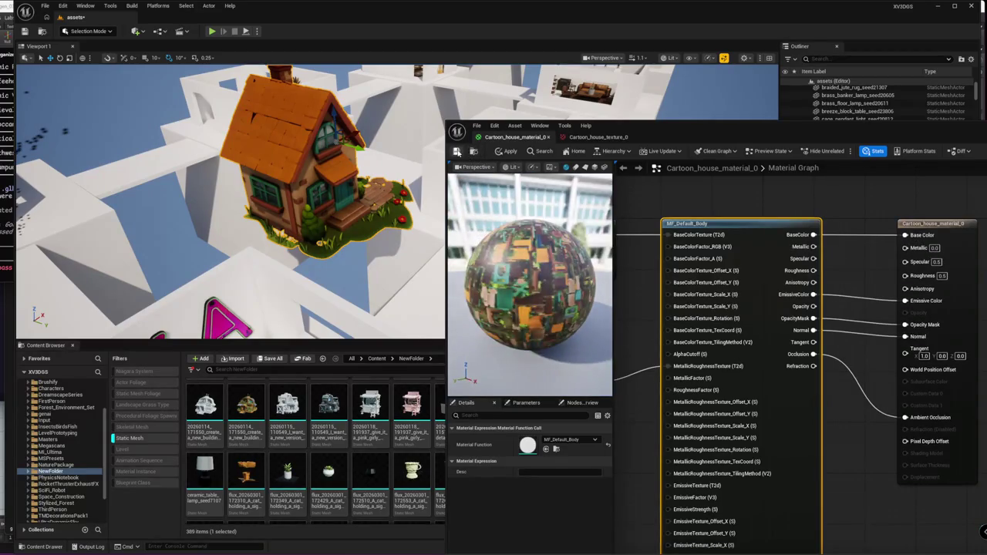
pyautogui.click(457, 152)
pyautogui.moveTo(231, 201); pyautogui.dragTo(231, 201, button='right')
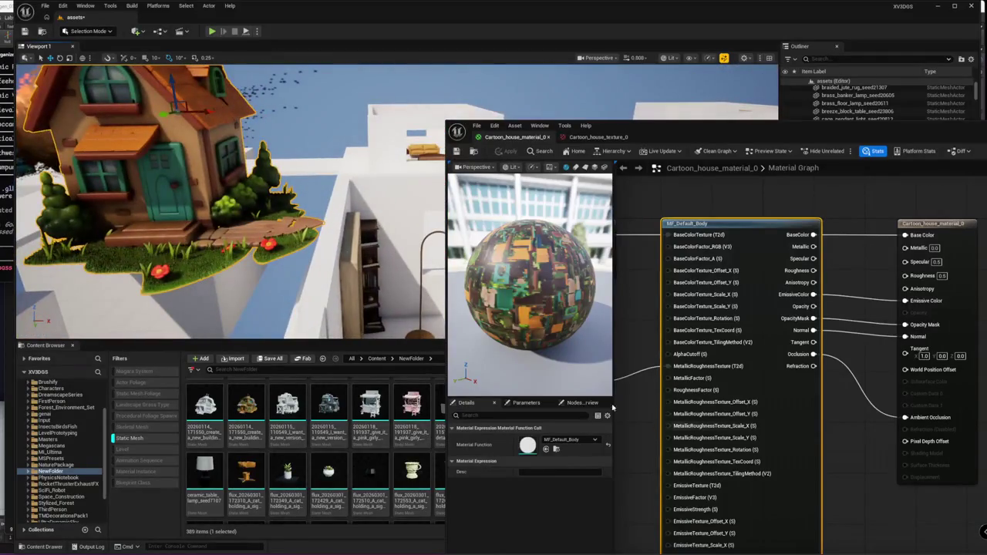
# Raise the house texture's brightness to about 3.2 in the texture editor
pyautogui.moveTo(646, 274); pyautogui.dragTo(792, 283, button='right')
pyautogui.click(709, 258)
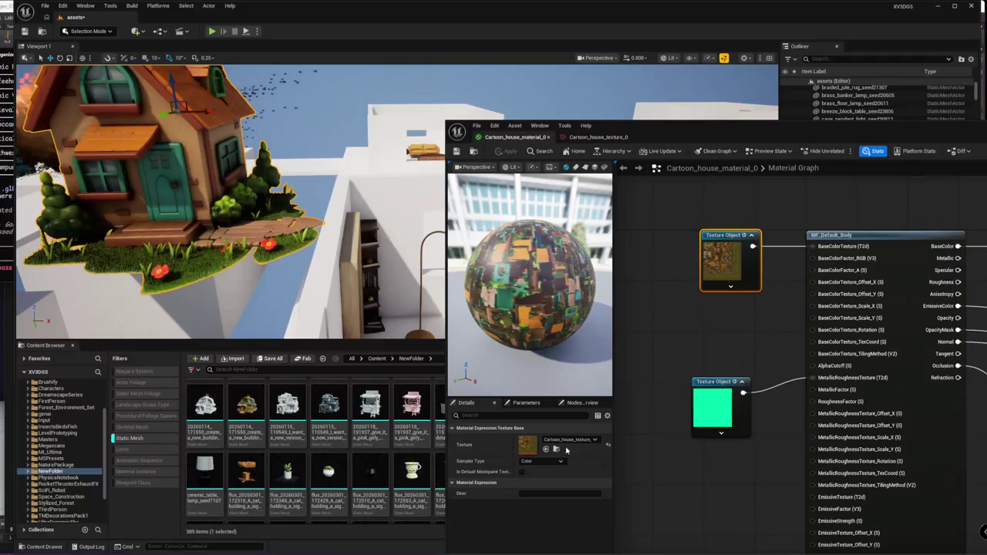
pyautogui.doubleClick(527, 445)
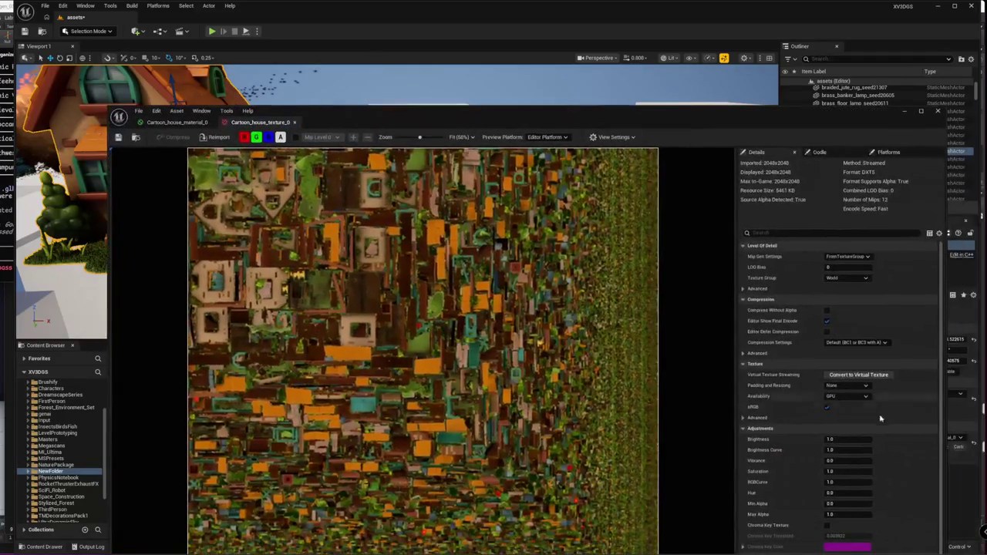
pyautogui.moveTo(848, 439); pyautogui.dragTo(879, 439)
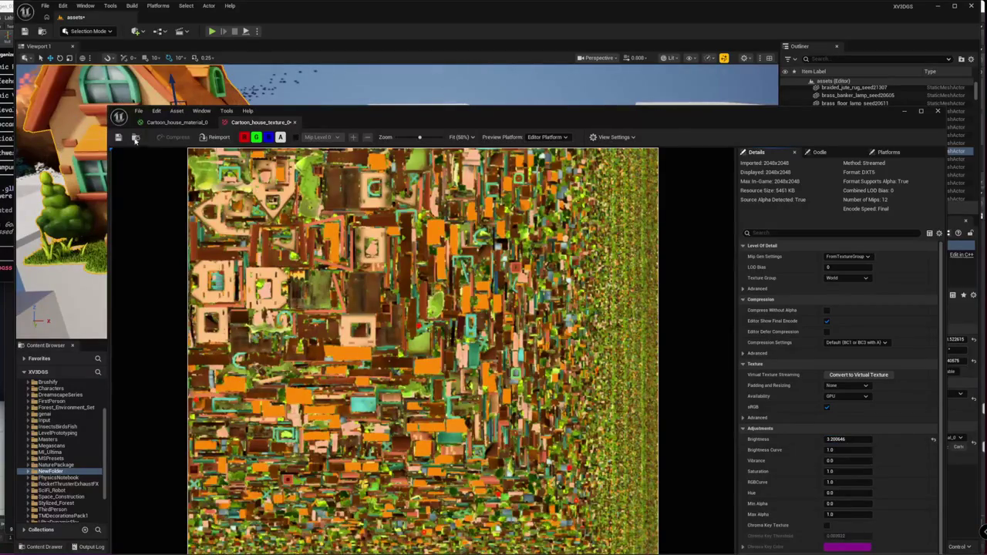
pyautogui.moveTo(355, 123); pyautogui.dragTo(450, 431)
pyautogui.moveTo(386, 200)
pyautogui.keyDown('alt'); pyautogui.mouseDown()
pyautogui.moveTo(231, 231)
pyautogui.moveTo(430, 206)
pyautogui.mouseUp(); pyautogui.keyUp('alt')
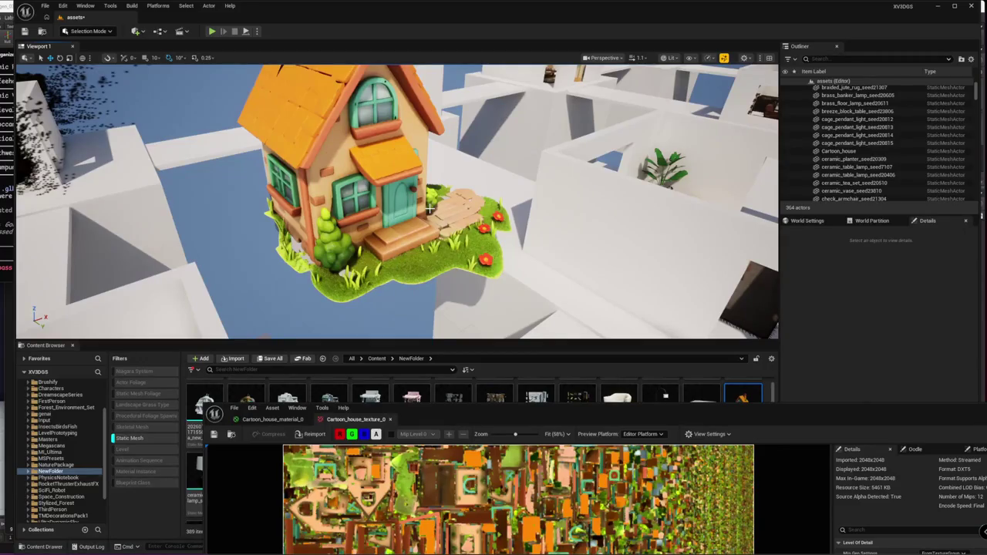
pyautogui.moveTo(476, 423); pyautogui.dragTo(669, 137)
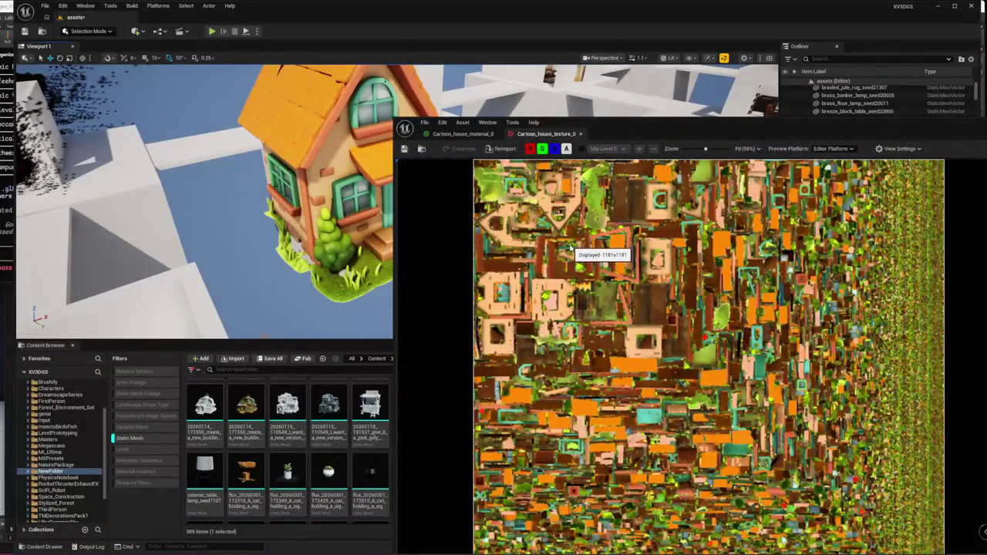
# Move the green texture node beside the house texture and move the material editor aside
pyautogui.click(463, 133)
pyautogui.click(665, 402)
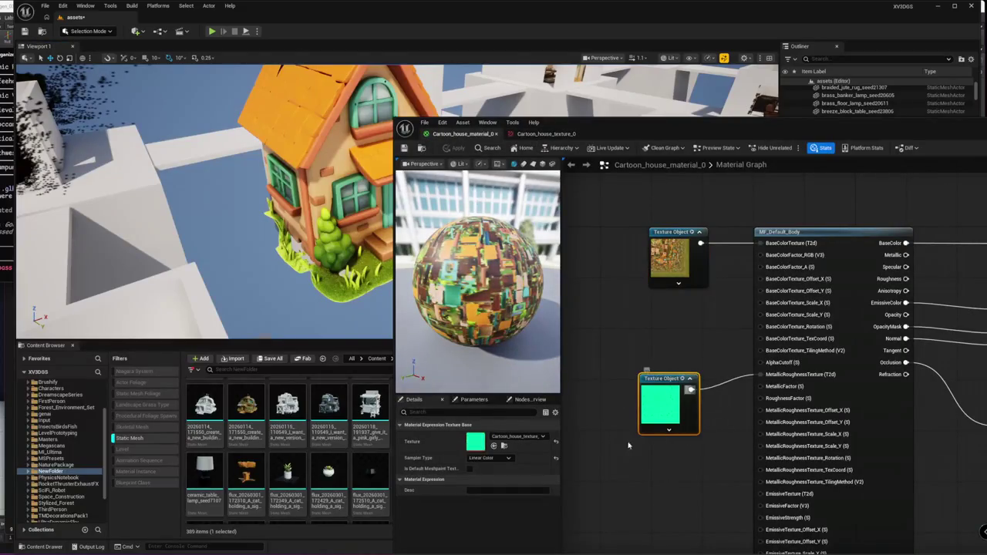
pyautogui.moveTo(647, 386)
pyautogui.mouseDown()
pyautogui.moveTo(673, 328)
pyautogui.moveTo(664, 382)
pyautogui.moveTo(675, 329)
pyautogui.moveTo(684, 329)
pyautogui.mouseUp()
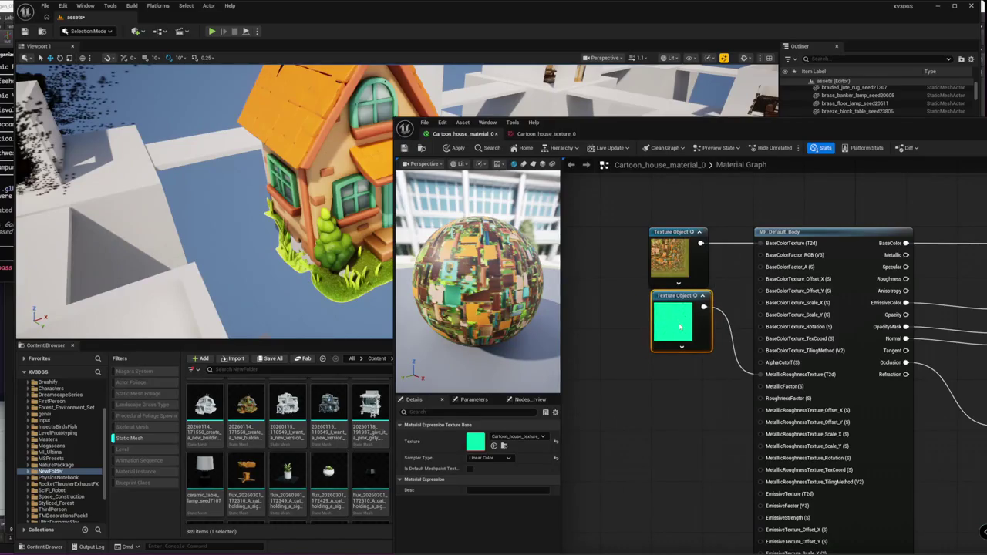
pyautogui.click(715, 471)
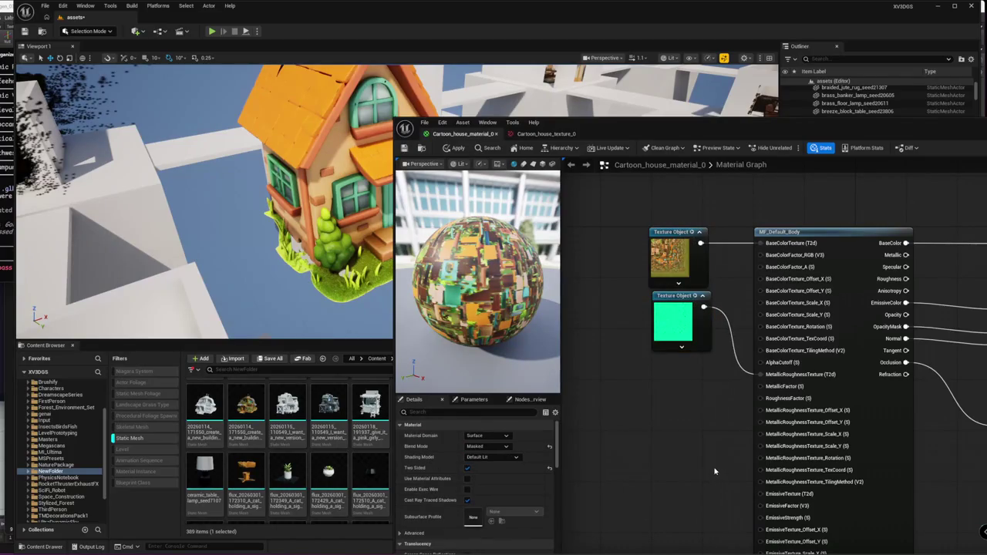
pyautogui.moveTo(606, 137); pyautogui.dragTo(565, 326)
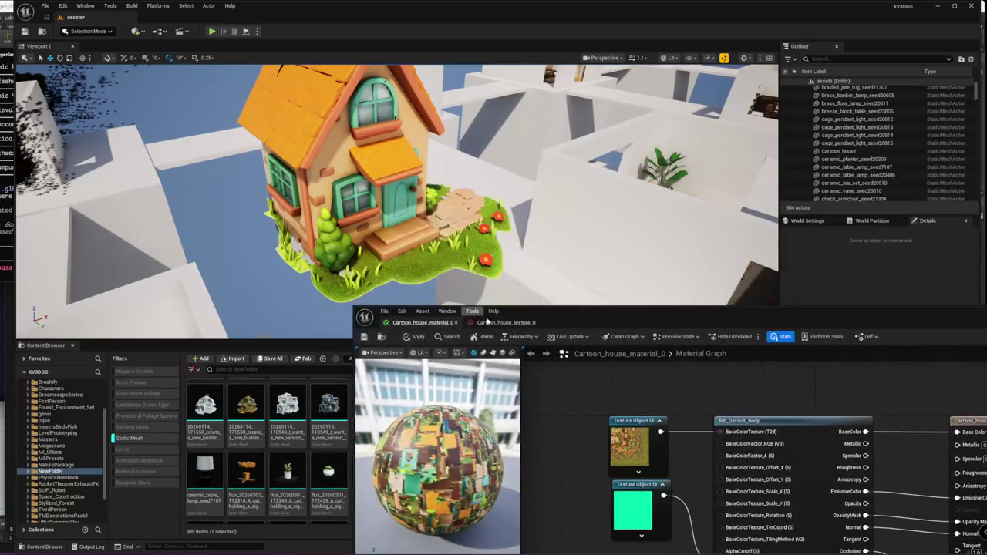
# Set the house material's Roughness to 0.2 and save the material
pyautogui.click(487, 322)
pyautogui.click(417, 323)
pyautogui.moveTo(904, 450); pyautogui.dragTo(910, 422, button='right')
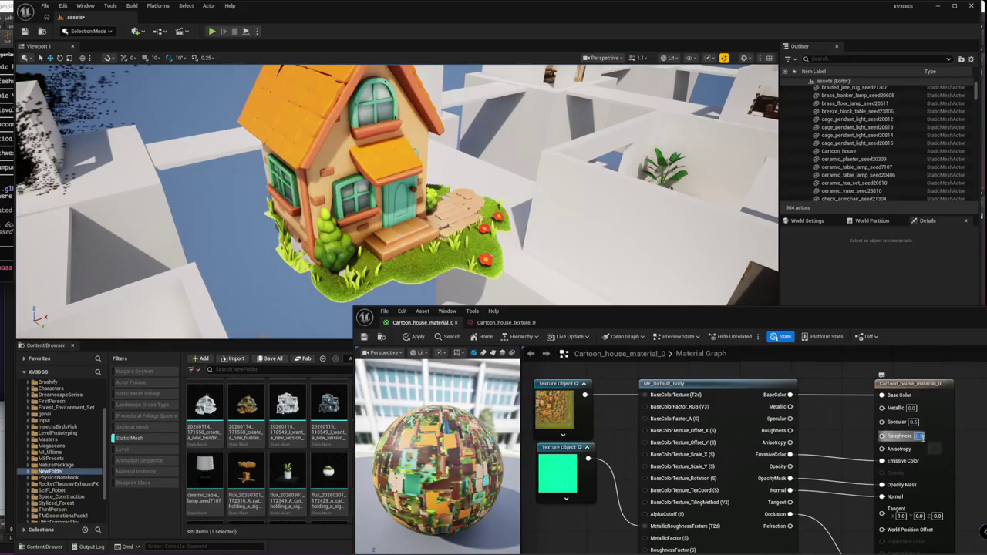
pyautogui.write('0.2')
pyautogui.press('Return')
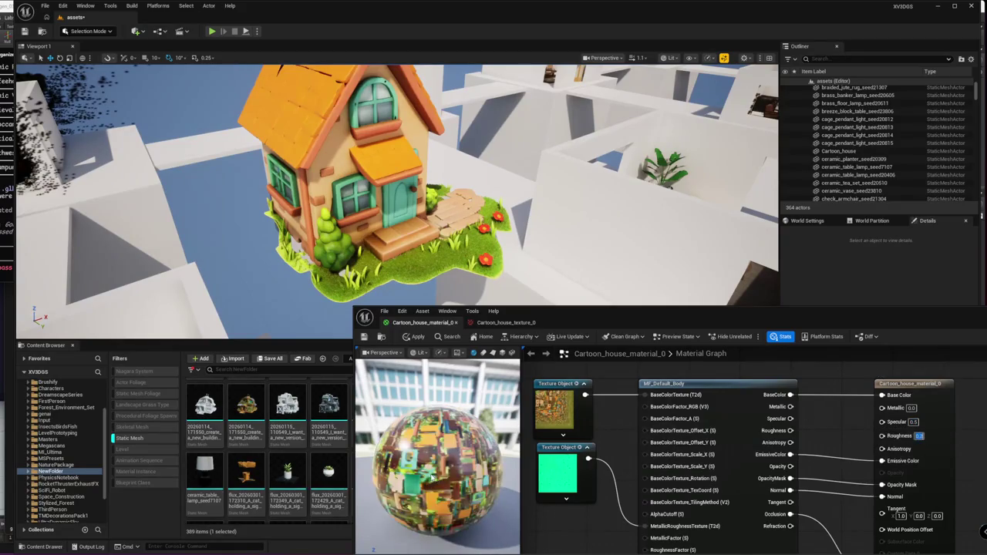
pyautogui.click(363, 338)
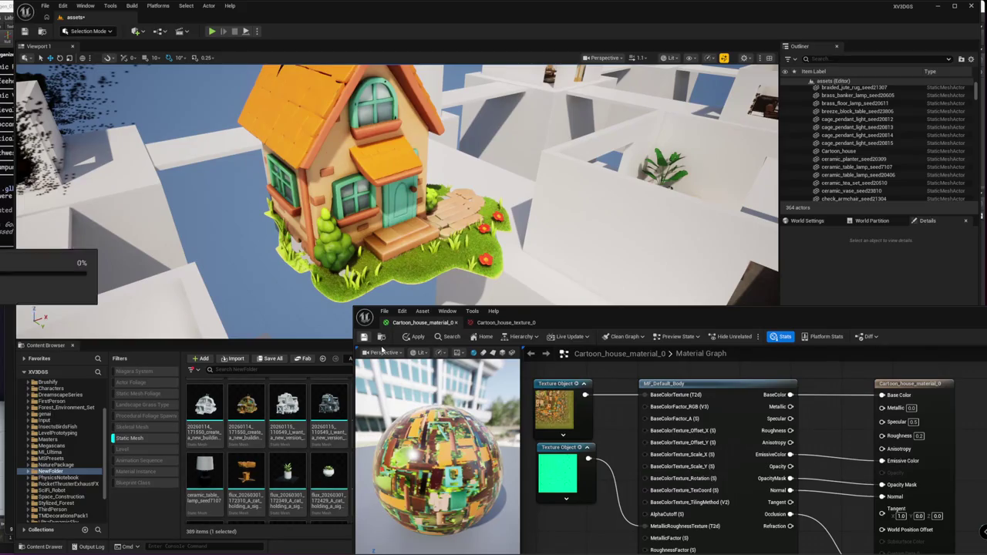
# Inspect the house's chimney, door and path, then delete the Cartoon_house actor from the level
pyautogui.press('w')
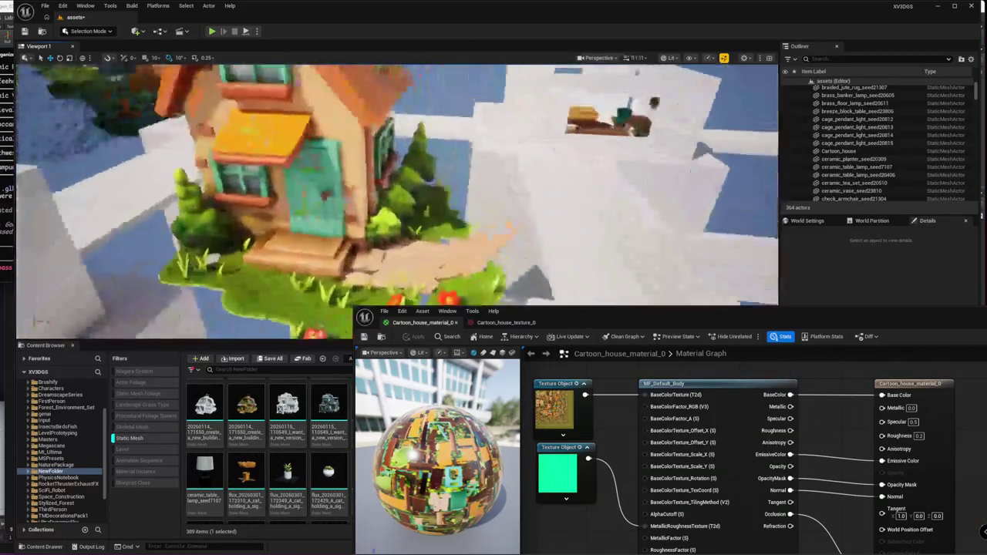
pyautogui.scroll(5, 397, 185)
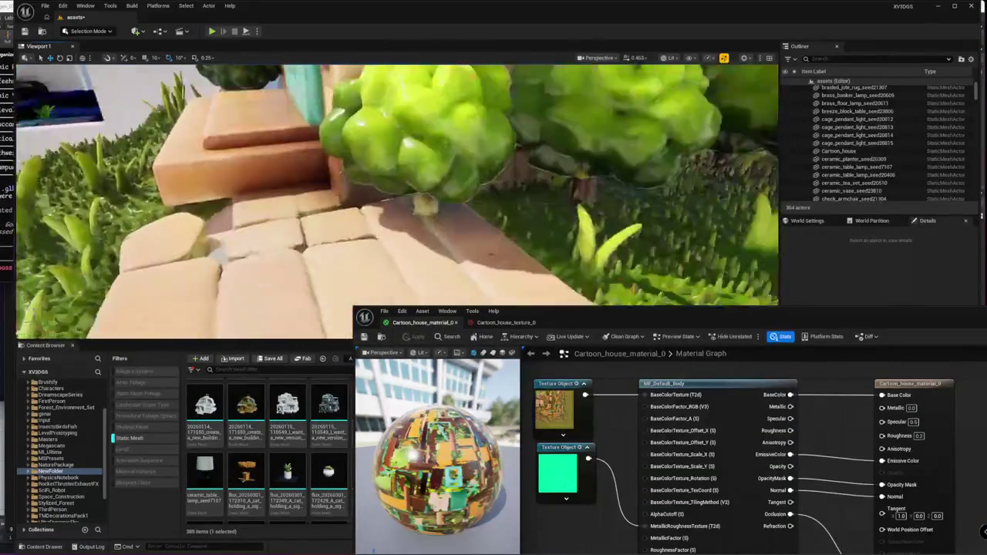
pyautogui.moveTo(558, 228); pyautogui.dragTo(558, 229, button='right')
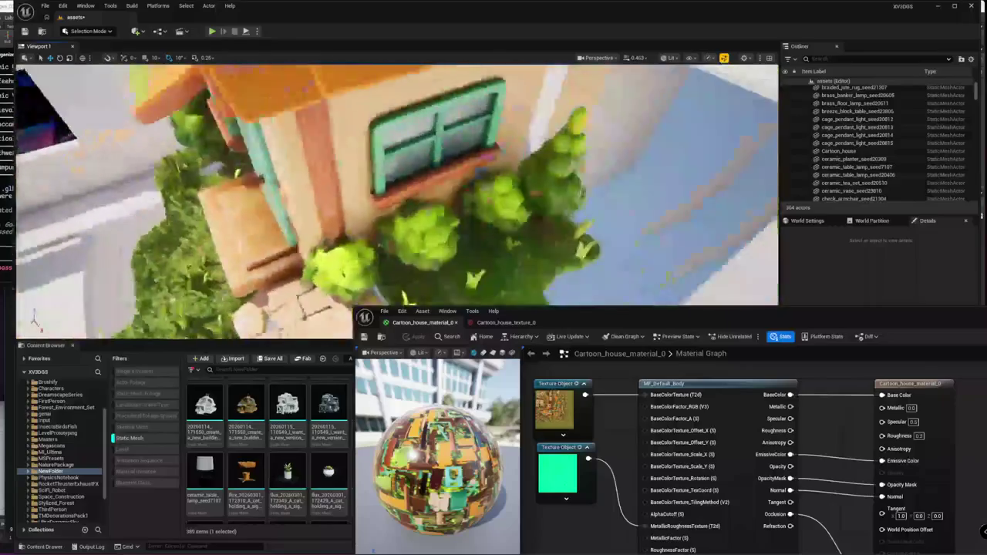
pyautogui.moveTo(655, 321); pyautogui.dragTo(265, 426)
pyautogui.moveTo(386, 201)
pyautogui.mouseDown(button='right')
pyautogui.moveTo(401, 193)
pyautogui.moveTo(354, 219)
pyautogui.mouseUp(button='right')
pyautogui.moveTo(359, 181); pyautogui.dragTo(359, 181, button='right')
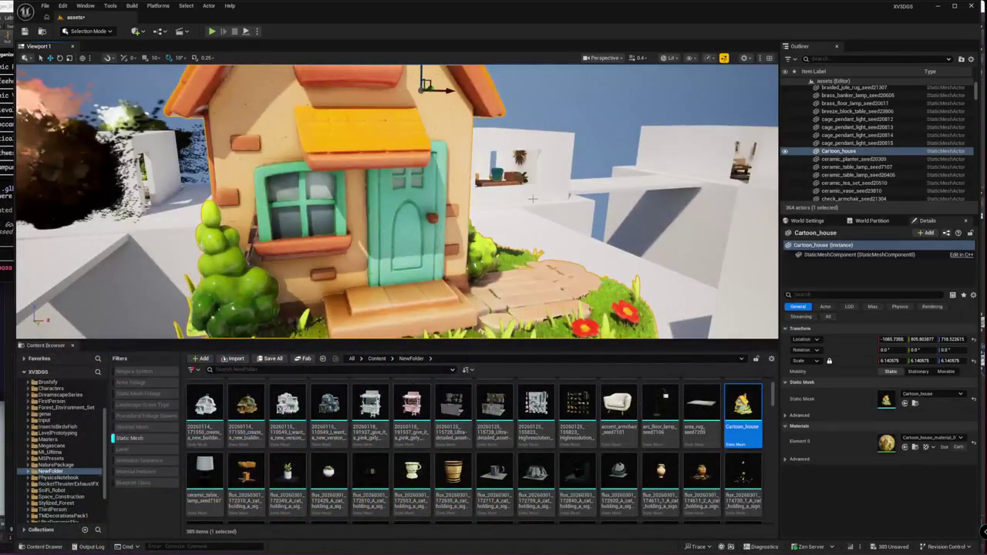
pyautogui.press('Delete')
pyautogui.scroll(-5, 559, 477)
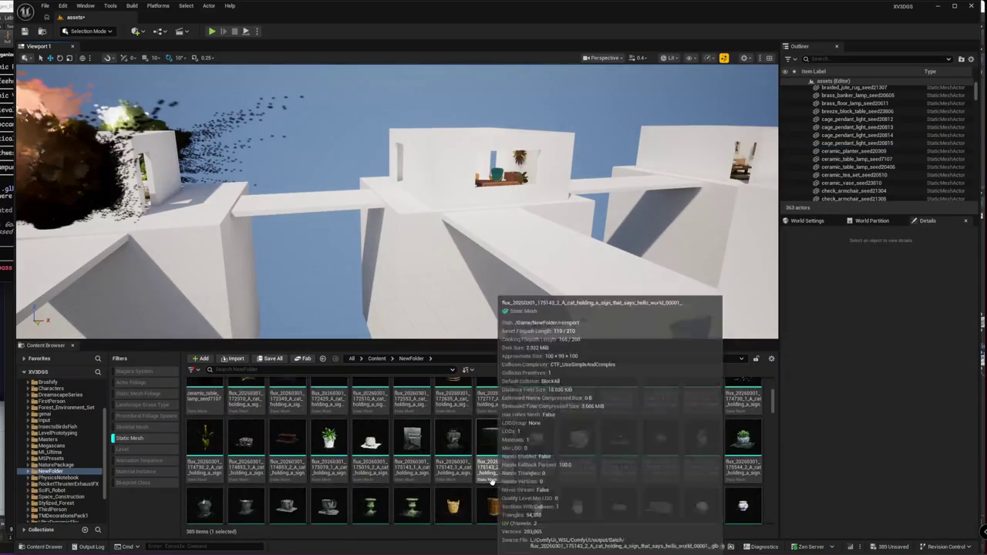
# Scroll NewFolder's static mesh grid down to the last trellis2 beetle-house models
pyautogui.scroll(-3, 558, 477)
pyautogui.scroll(-3, 579, 462)
pyautogui.scroll(-3, 602, 452)
pyautogui.scroll(-3, 621, 437)
pyautogui.scroll(-2, 609, 442)
pyautogui.scroll(-2, 563, 453)
pyautogui.scroll(-2, 509, 466)
pyautogui.scroll(-3, 463, 478)
pyautogui.scroll(-2, 440, 484)
pyautogui.scroll(-2, 540, 485)
pyautogui.scroll(-2, 634, 485)
pyautogui.scroll(-2, 624, 484)
pyautogui.scroll(-2, 555, 476)
pyautogui.scroll(-3, 478, 467)
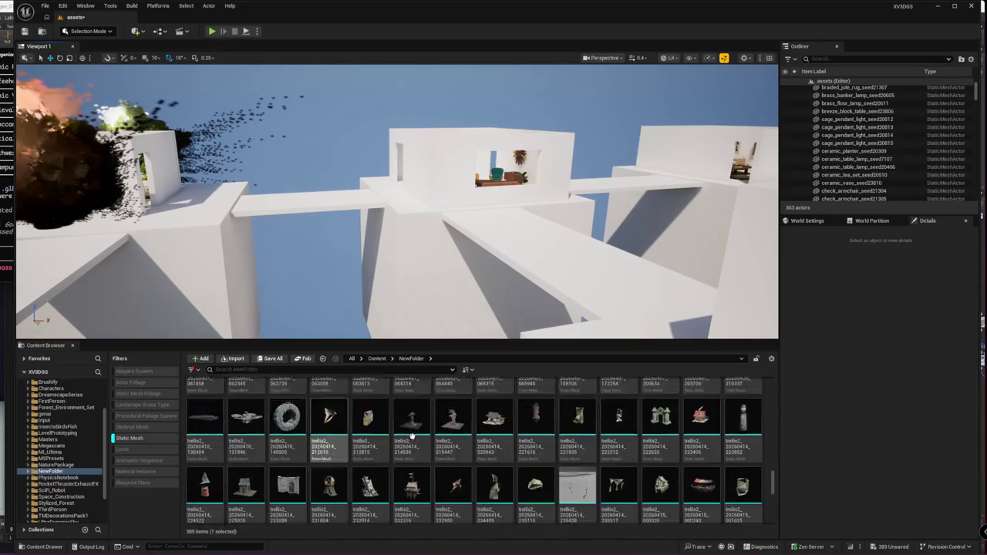
pyautogui.scroll(-3, 386, 459)
pyautogui.scroll(-2, 378, 461)
pyautogui.scroll(-1, 436, 472)
pyautogui.scroll(-2, 494, 483)
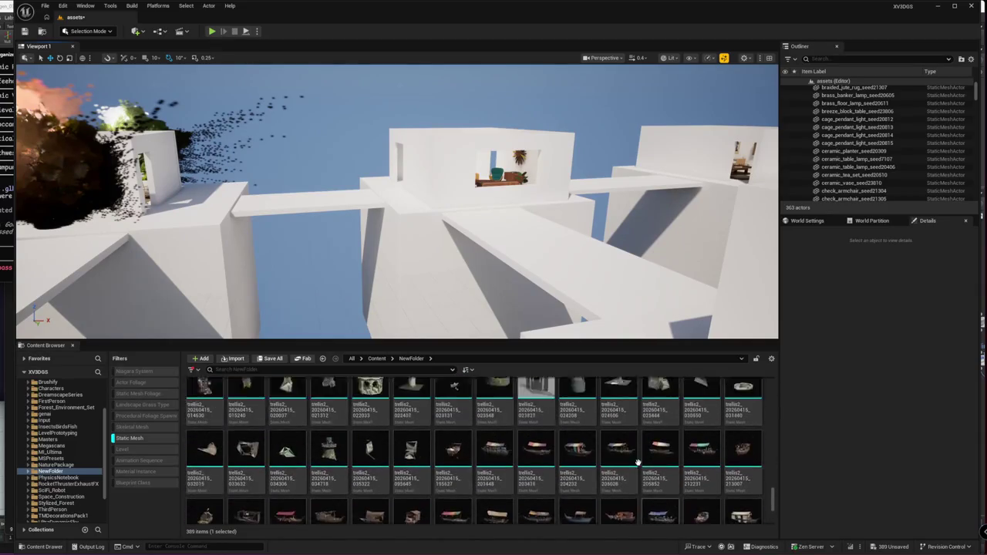
pyautogui.scroll(-3, 578, 478)
pyautogui.scroll(-3, 617, 463)
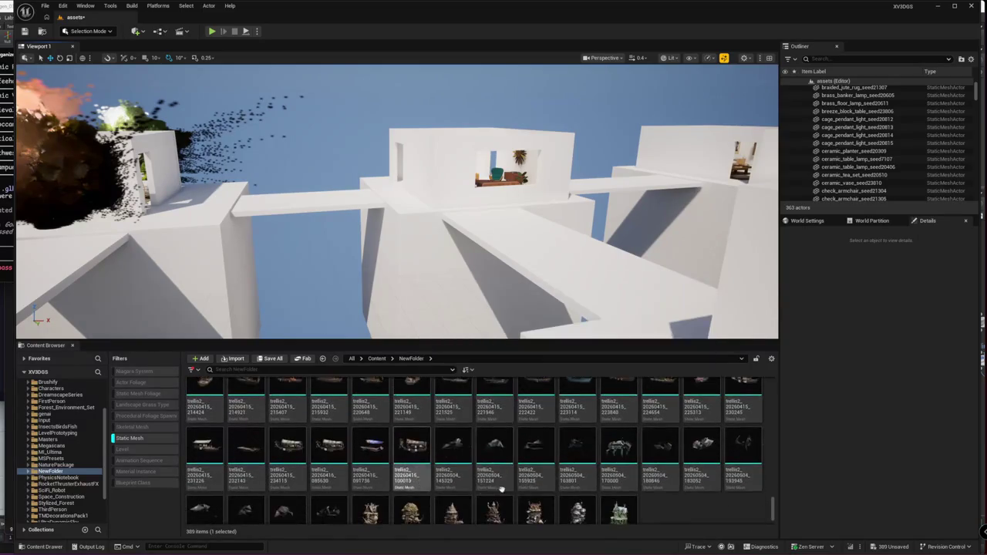
pyautogui.scroll(-2, 501, 463)
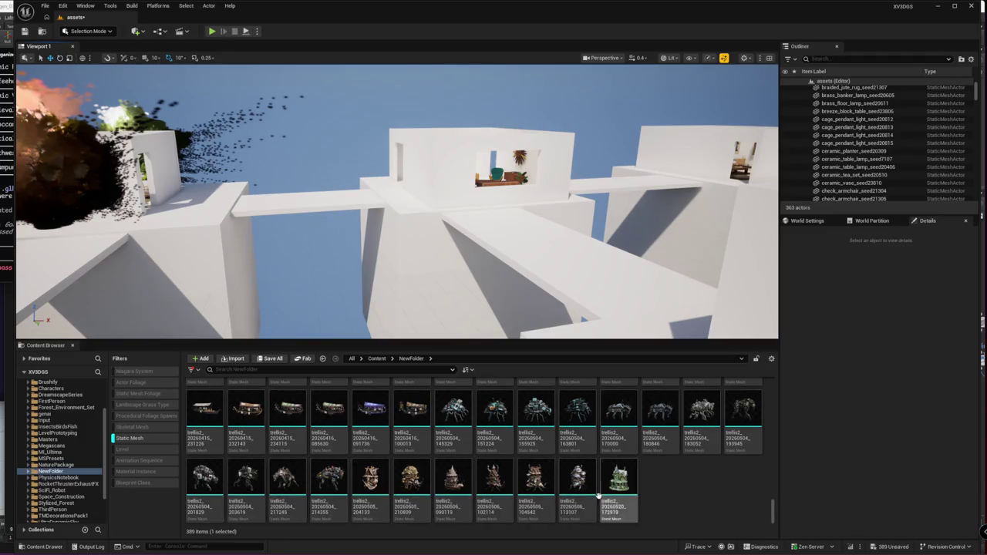
pyautogui.moveTo(432, 231)
pyautogui.mouseDown(button='right')
pyautogui.moveTo(462, 216)
pyautogui.moveTo(432, 232)
pyautogui.mouseUp(button='right')
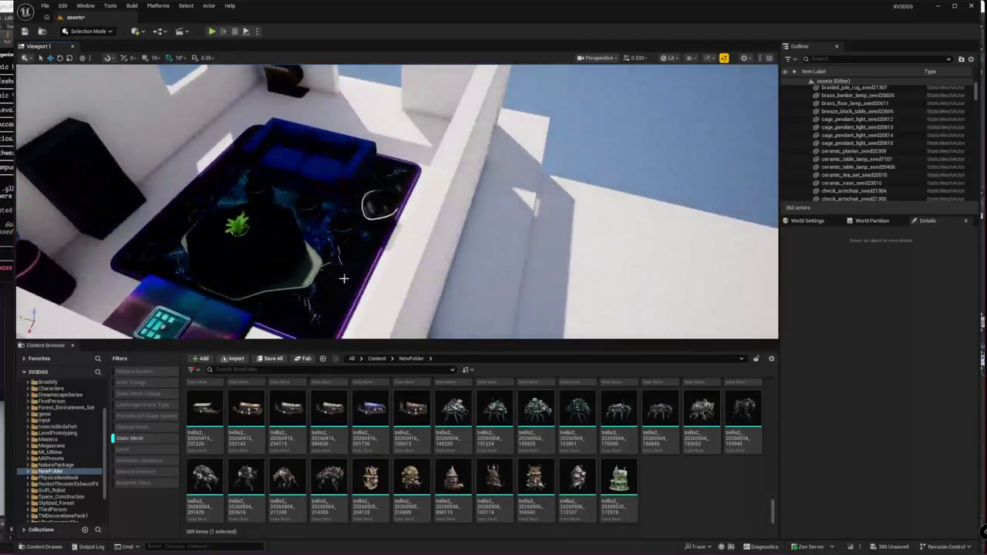
# Place a trellis2 beetle-house mesh in the level, scale it up and lift it above the roof
pyautogui.moveTo(578, 484); pyautogui.dragTo(583, 286)
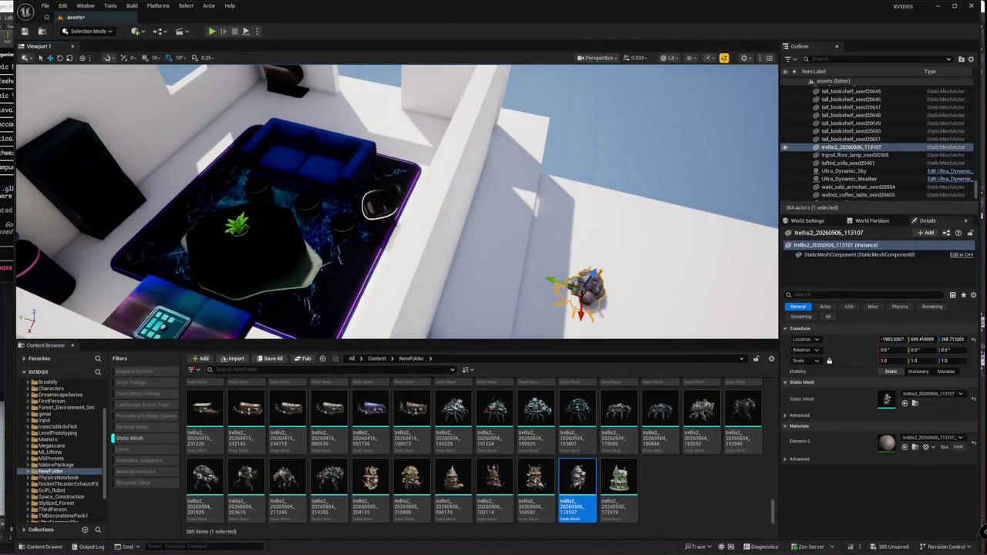
pyautogui.moveTo(584, 286); pyautogui.dragTo(540, 278, button='right')
pyautogui.moveTo(486, 270); pyautogui.dragTo(594, 165)
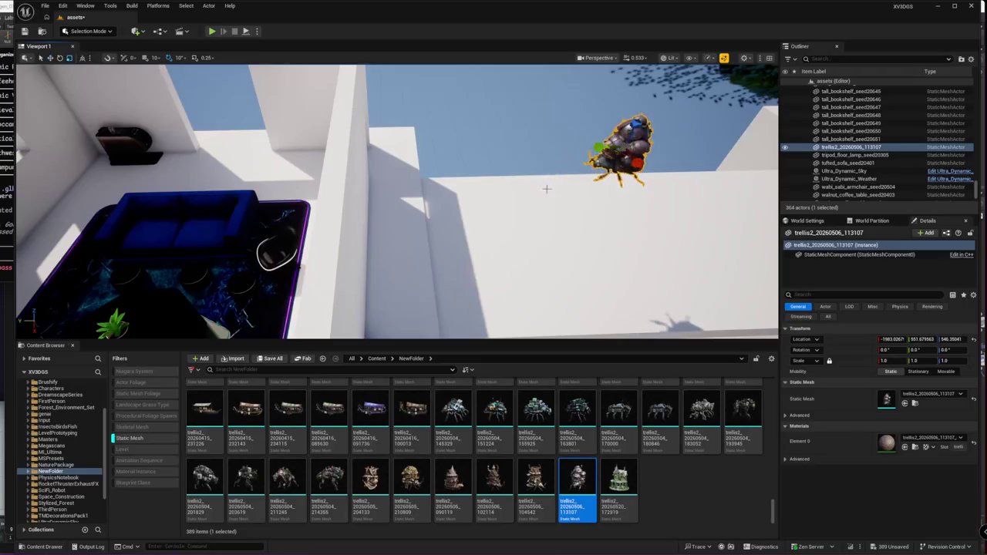
pyautogui.moveTo(525, 231); pyautogui.dragTo(532, 193, button='right')
pyautogui.moveTo(524, 189); pyautogui.dragTo(586, 116)
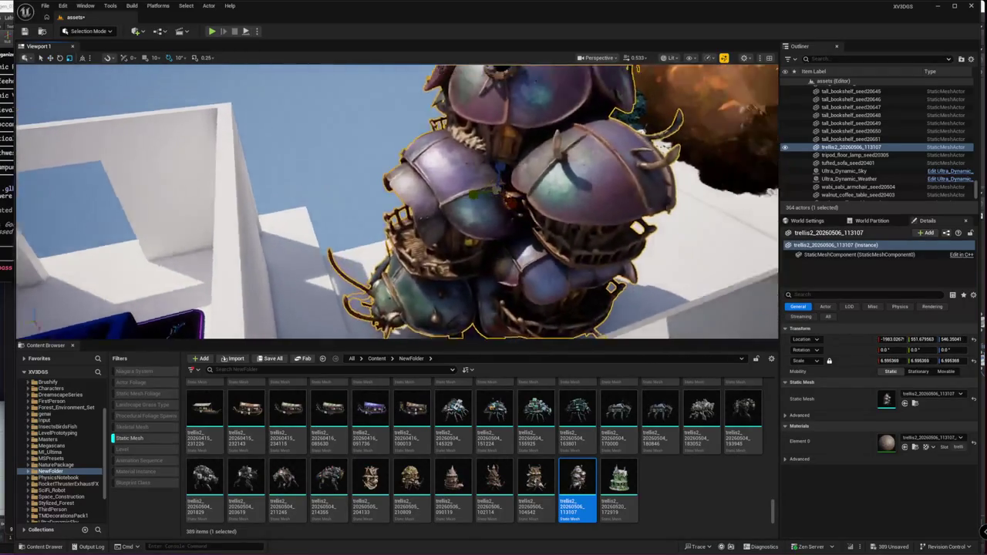
pyautogui.moveTo(463, 216); pyautogui.dragTo(417, 231, button='right')
pyautogui.moveTo(376, 190); pyautogui.dragTo(339, 193, button='right')
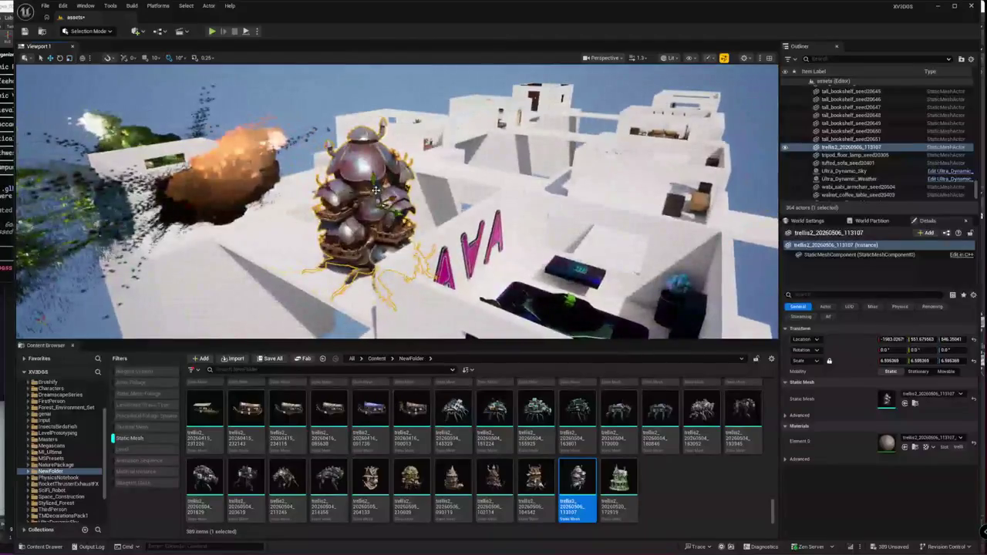
pyautogui.moveTo(380, 199); pyautogui.dragTo(381, 147)
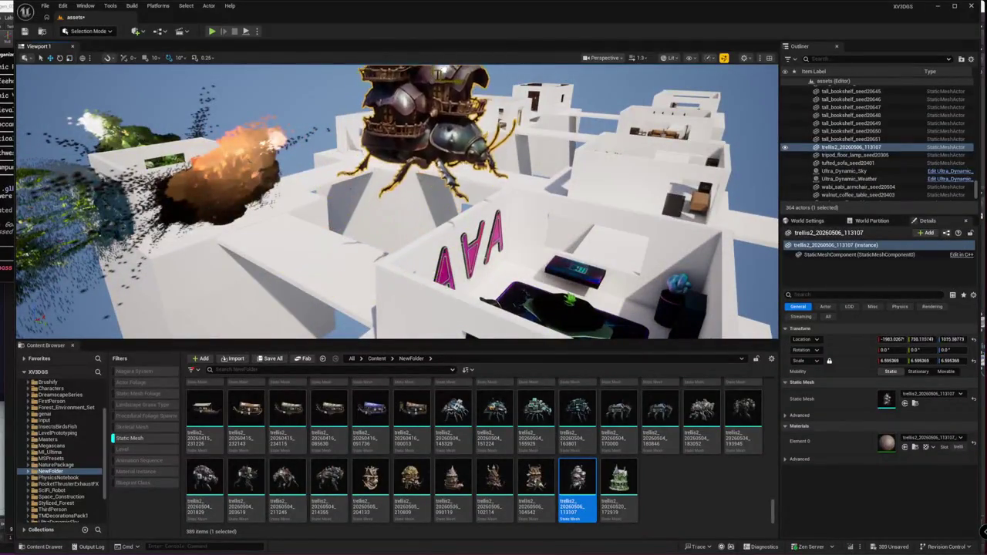
pyautogui.press('Escape')
pyautogui.moveTo(386, 200)
pyautogui.mouseDown(button='right')
pyautogui.moveTo(355, 208)
pyautogui.moveTo(363, 216)
pyautogui.moveTo(370, 192)
pyautogui.moveTo(355, 189)
pyautogui.mouseUp(button='right')
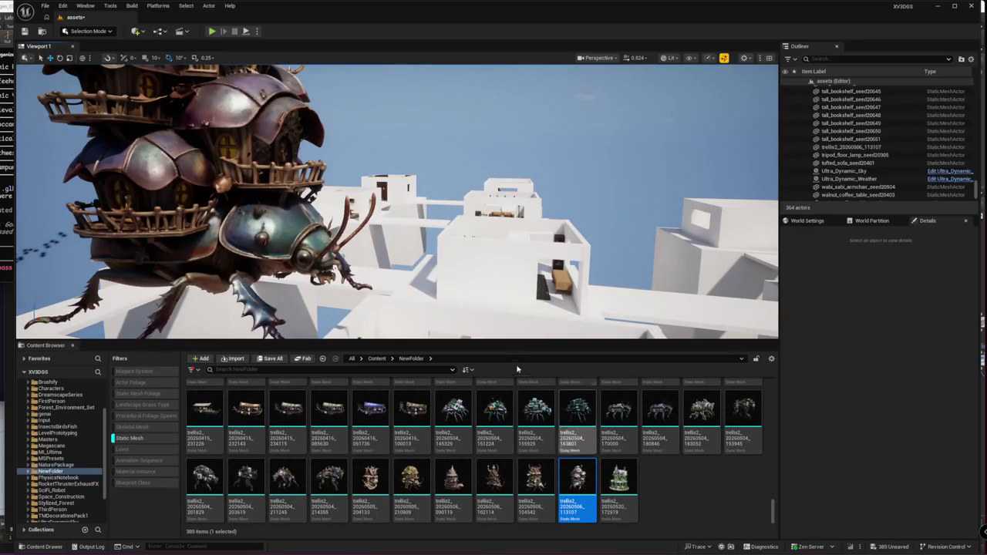
# Duplicate the beetle house beside the original and swap the copy's mesh for trellis2_20260506_104542
pyautogui.click(309, 239)
pyautogui.press('f')
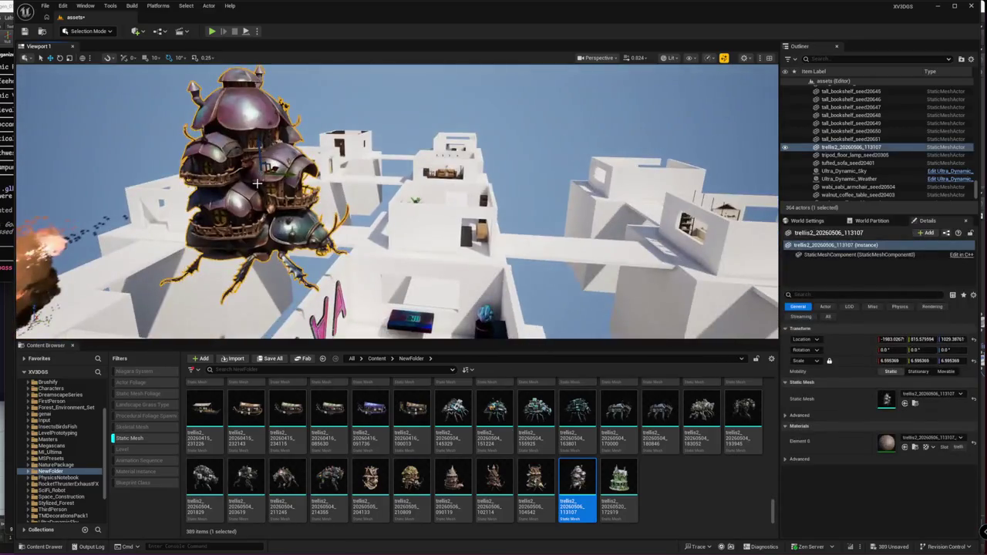
pyautogui.keyDown('alt'); pyautogui.moveTo(266, 176); pyautogui.dragTo(497, 179); pyautogui.keyUp('alt')
pyautogui.moveTo(536, 492); pyautogui.dragTo(925, 399)
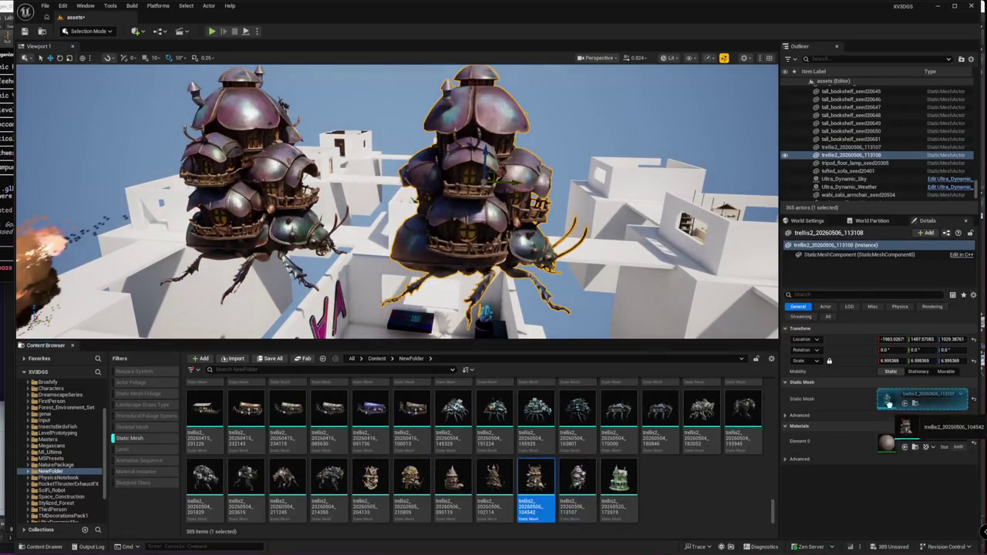
pyautogui.moveTo(524, 189)
pyautogui.mouseDown()
pyautogui.moveTo(544, 183)
pyautogui.moveTo(431, 185)
pyautogui.moveTo(498, 195)
pyautogui.mouseUp()
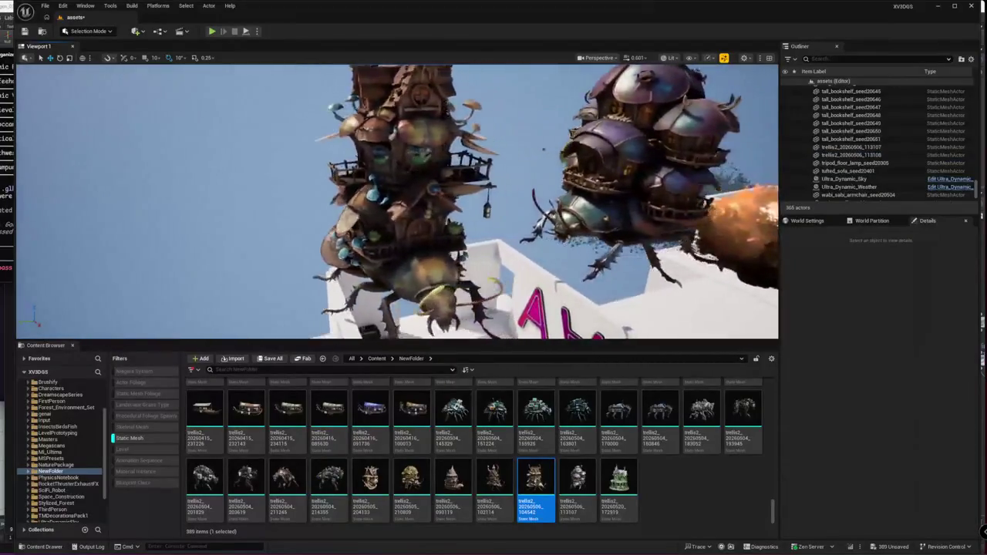
pyautogui.keyDown('alt'); pyautogui.moveTo(407, 172); pyautogui.dragTo(386, 185); pyautogui.keyUp('alt')
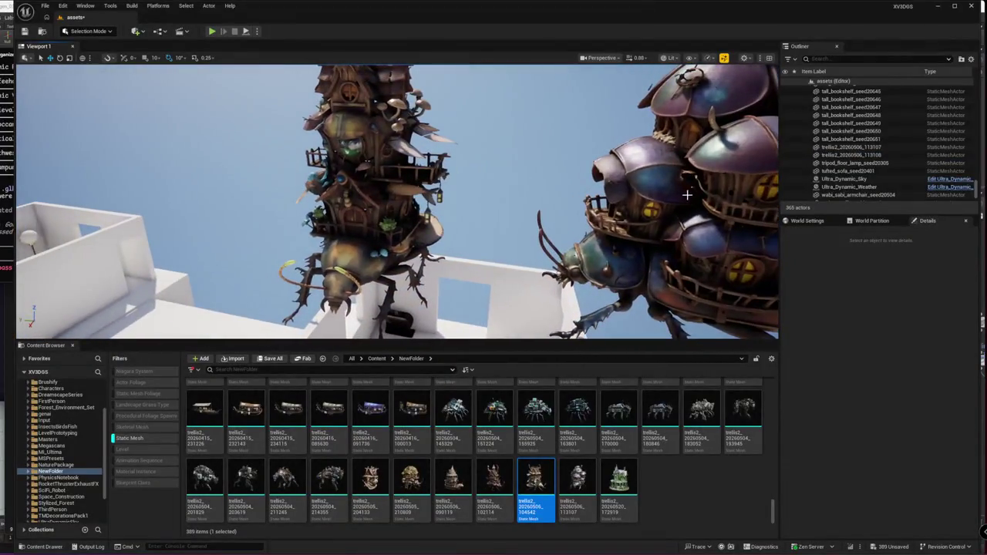
# Delete both beetle houses and turn off the Static Mesh filter
pyautogui.click(363, 231)
pyautogui.keyDown('ctrl'); pyautogui.click(722, 202); pyautogui.keyUp('ctrl')
pyautogui.press('Delete')
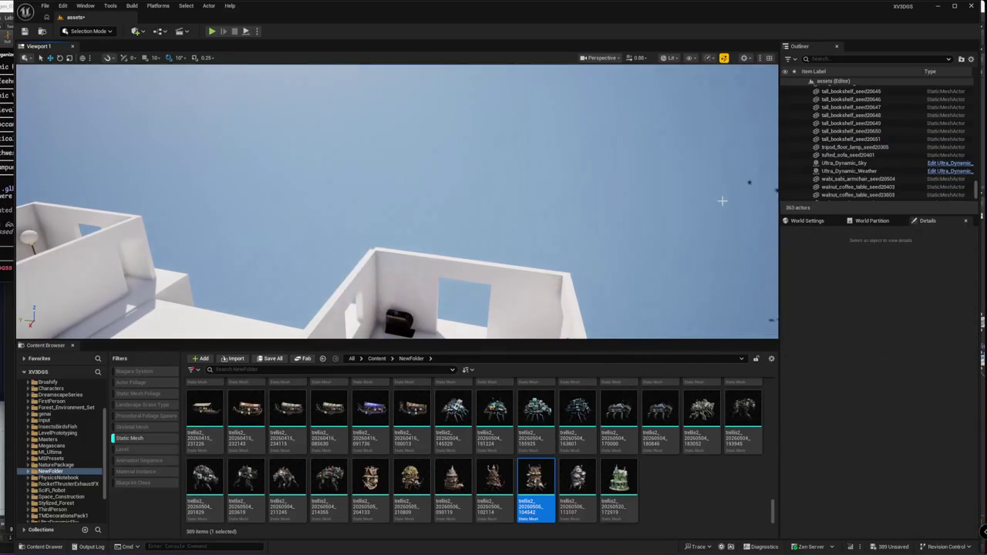
pyautogui.moveTo(572, 114); pyautogui.dragTo(539, 170, button='right')
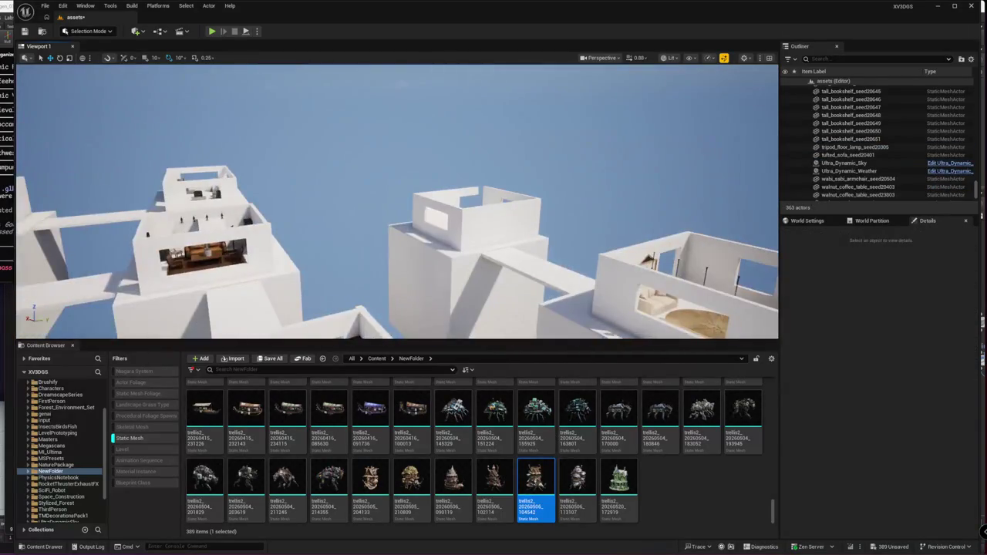
pyautogui.click(137, 437)
# Briefly try the skeletal mesh filter, then browse the folder tree to the genai folder
pyautogui.scroll(-2, 95, 450)
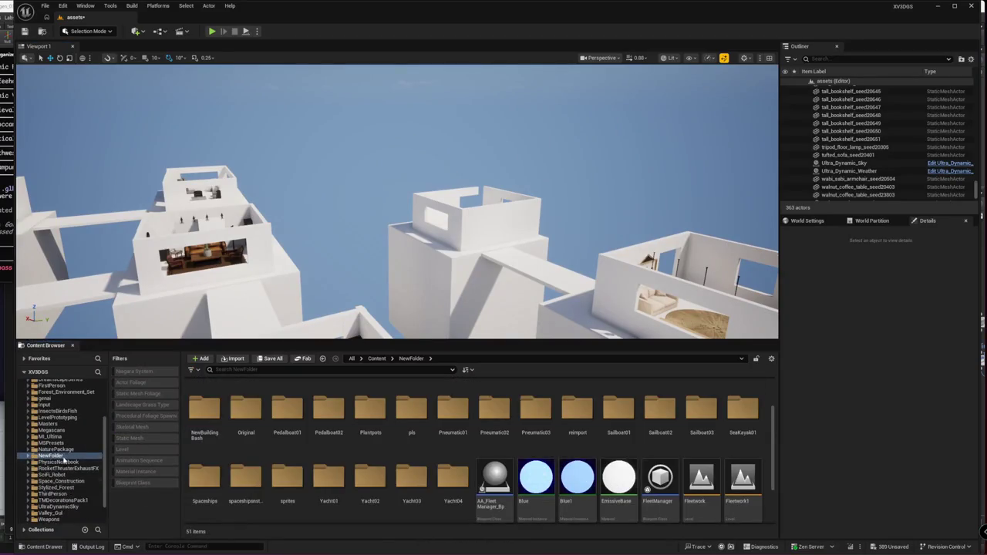
pyautogui.click(143, 427)
pyautogui.click(145, 427)
pyautogui.scroll(-3, 66, 470)
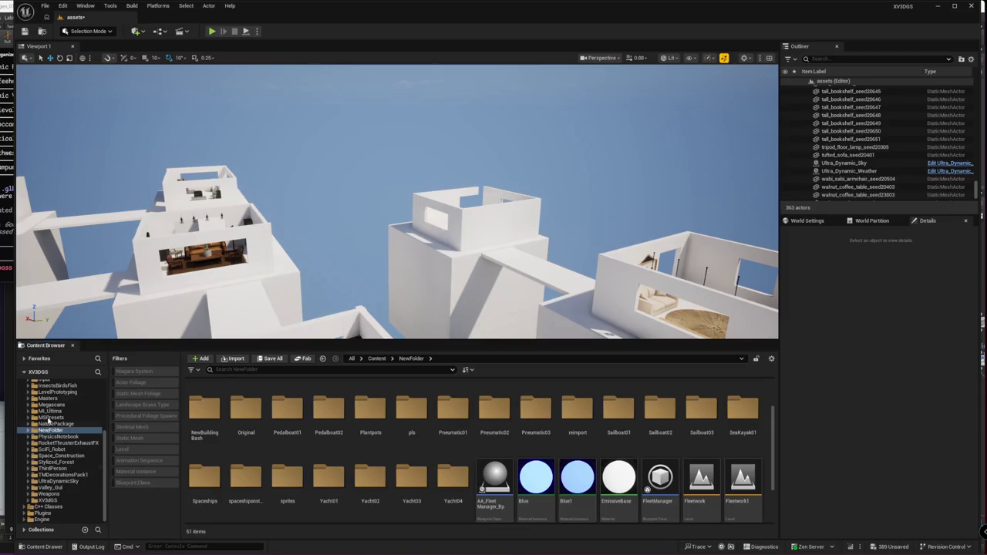
pyautogui.click(54, 468)
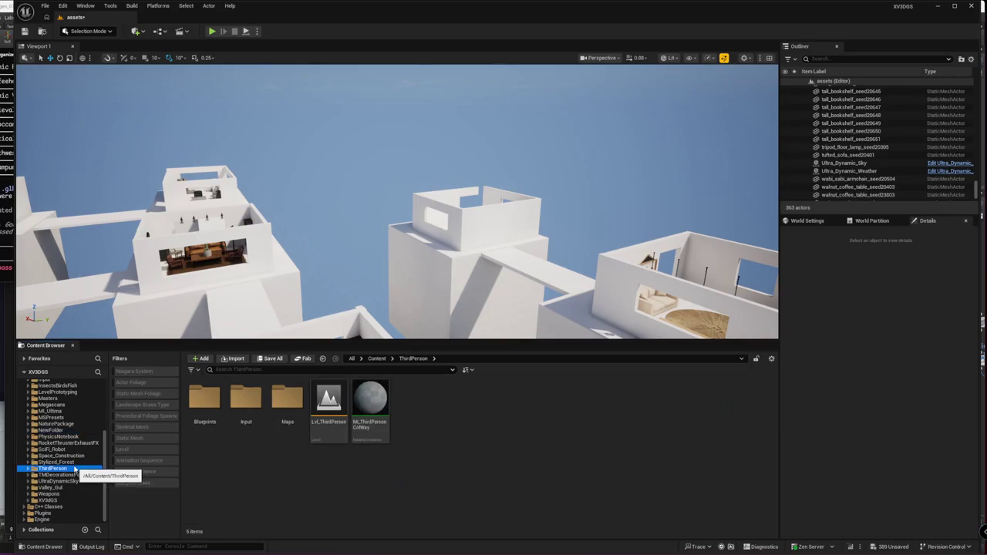
pyautogui.scroll(3, 75, 455)
pyautogui.click(70, 424)
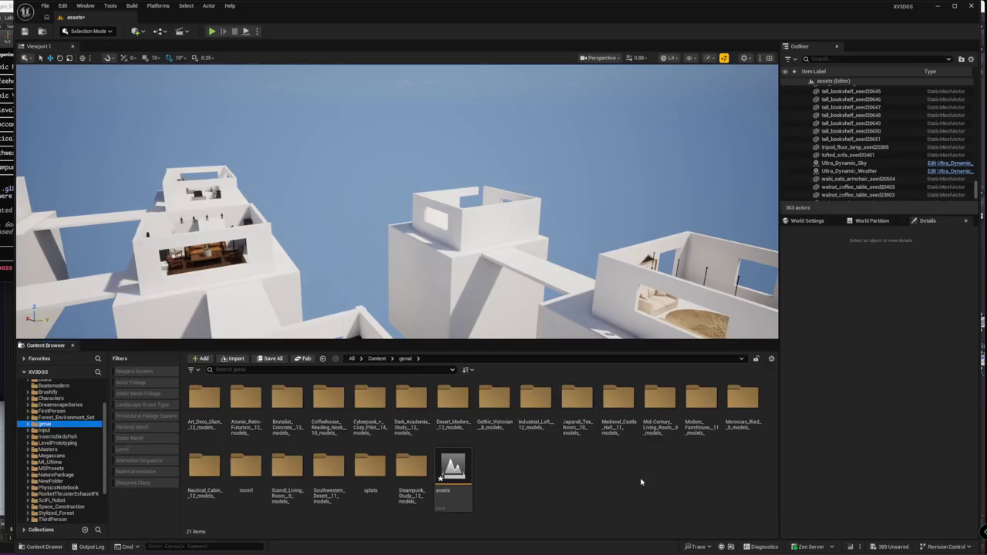
# Check the terminal notes, then open Art_Deco_Glam_12_models filtered to its static meshes
pyautogui.hotkey('alt', 'Tab')
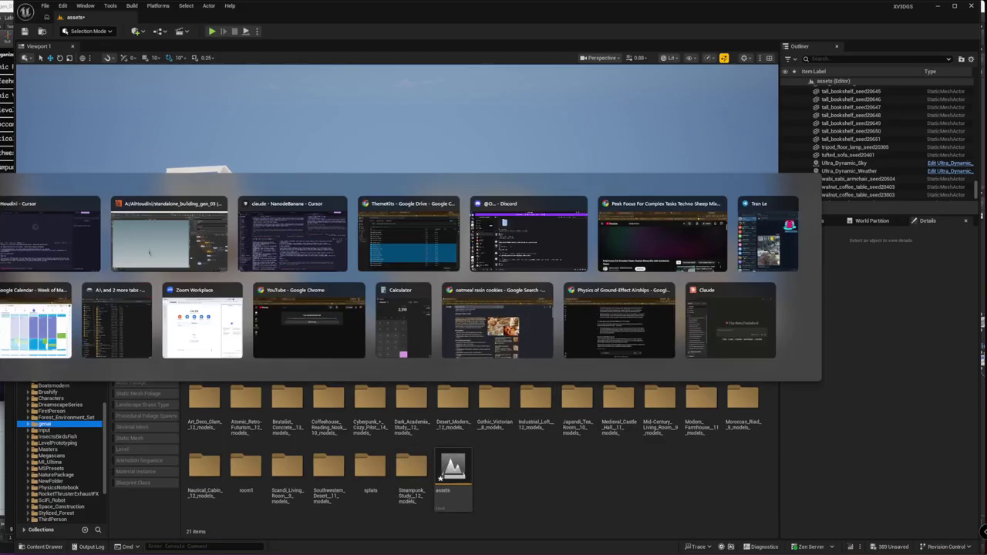
pyautogui.moveTo(8, 39); pyautogui.dragTo(154, 80)
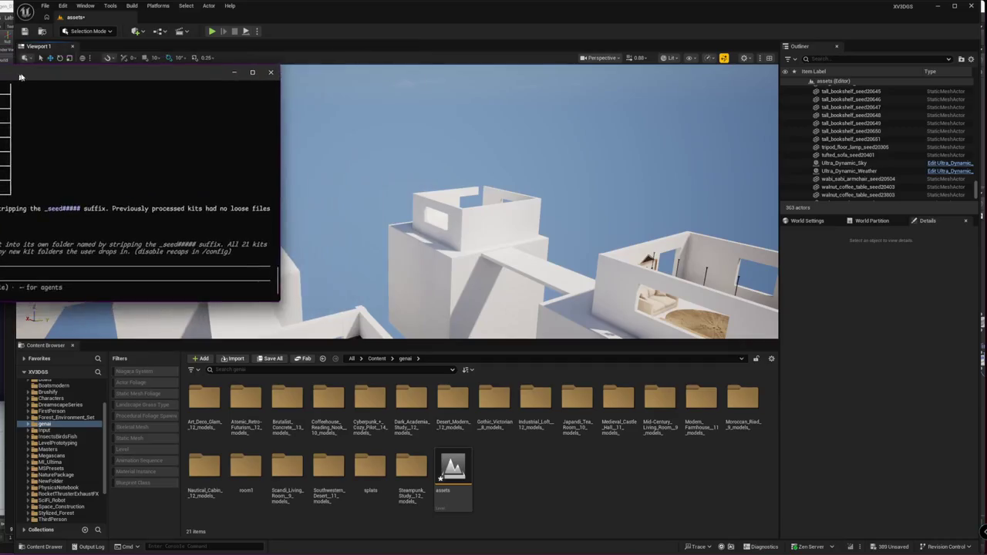
pyautogui.click(393, 442)
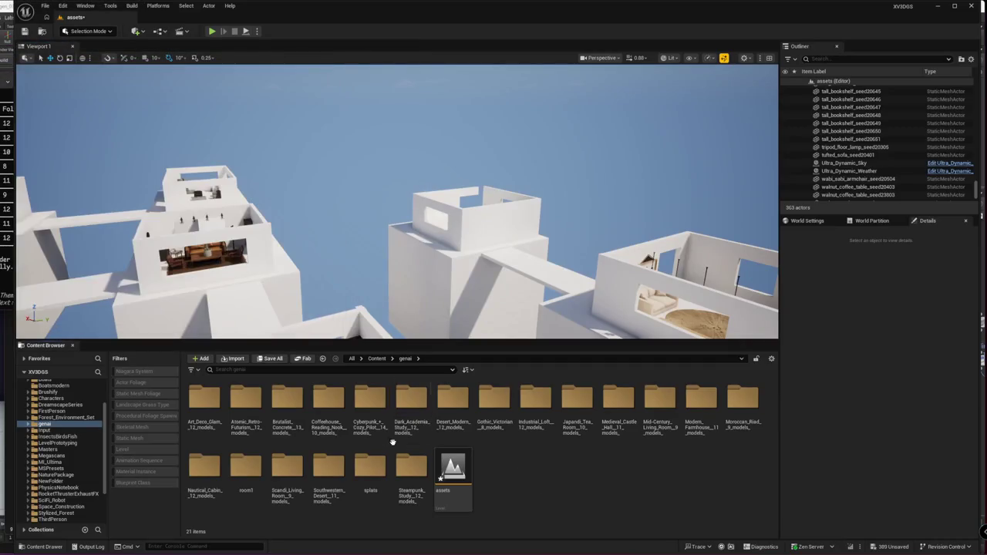
pyautogui.doubleClick(204, 397)
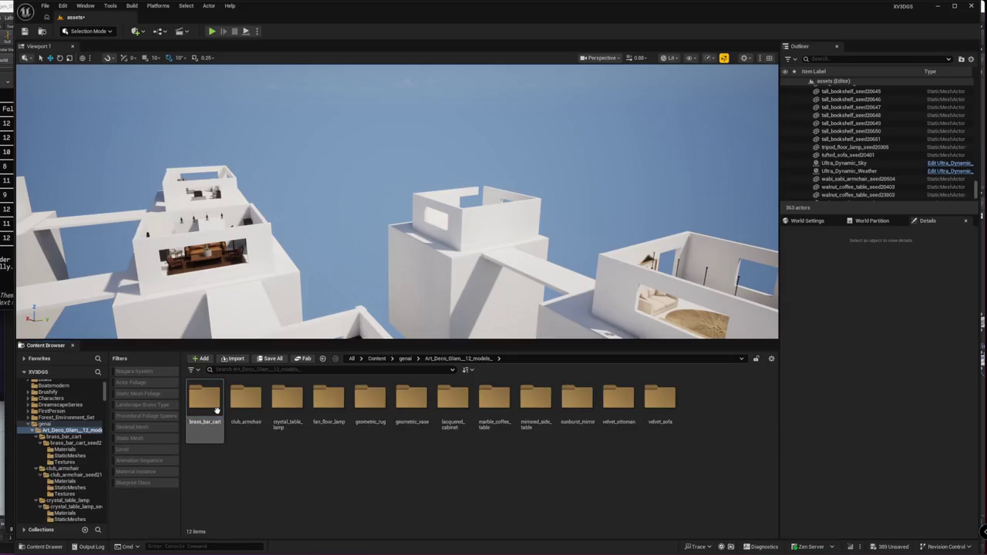
pyautogui.click(146, 440)
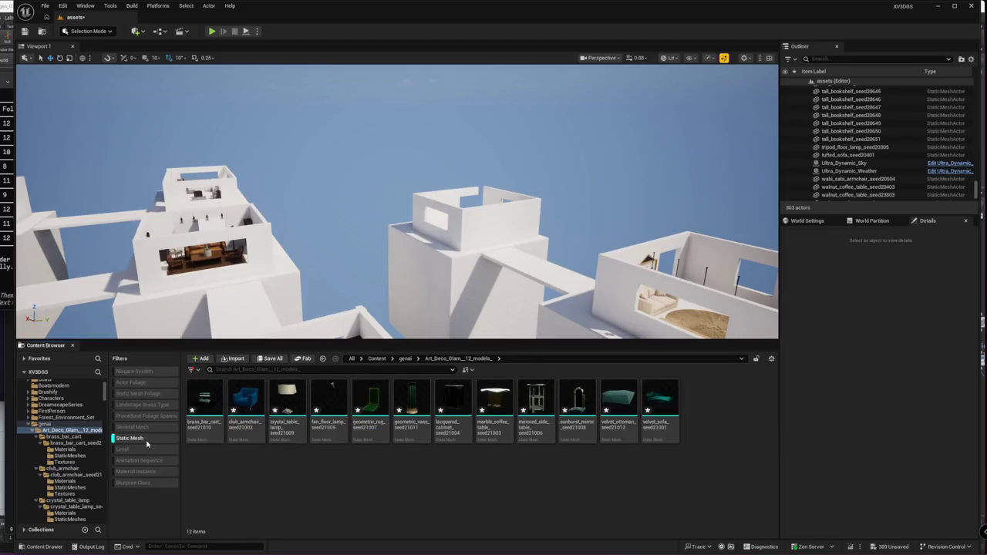
pyautogui.moveTo(322, 229); pyautogui.dragTo(323, 229, button='right')
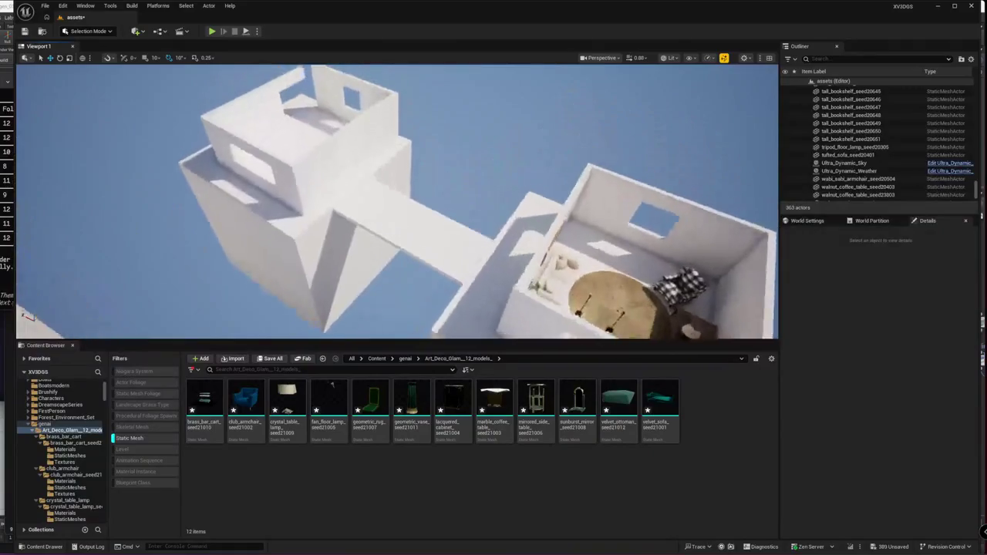
# Duplicate wall cube Cube170 sideways and make the copy about half as wide
pyautogui.moveTo(322, 229); pyautogui.dragTo(322, 228, button='right')
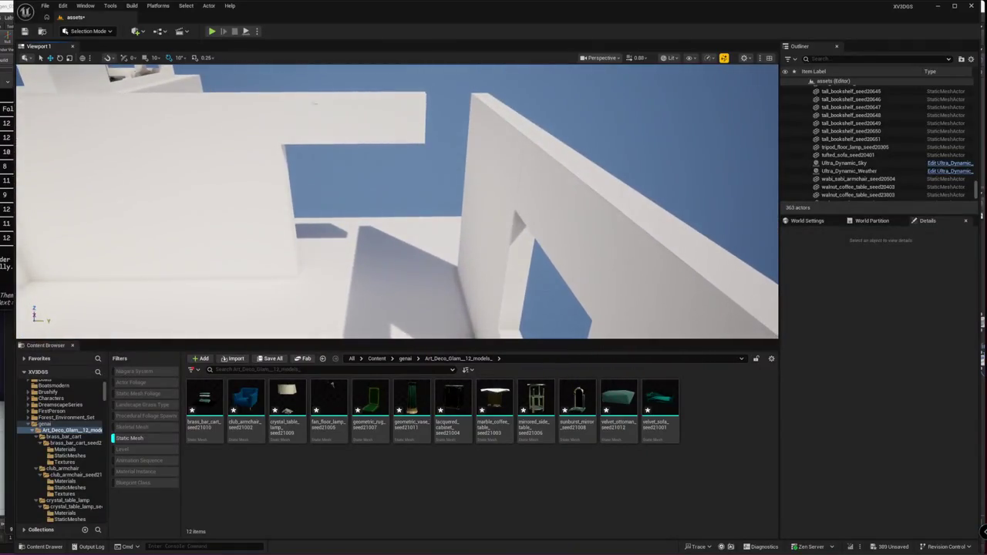
pyautogui.click(308, 188)
pyautogui.keyDown('alt'); pyautogui.moveTo(185, 252); pyautogui.dragTo(359, 257); pyautogui.keyUp('alt')
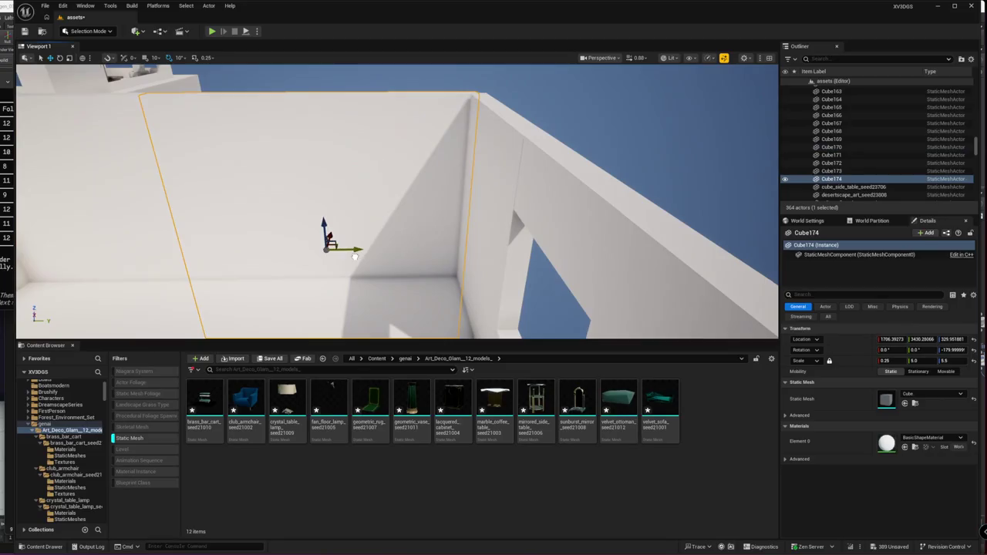
pyautogui.moveTo(296, 251); pyautogui.dragTo(432, 251)
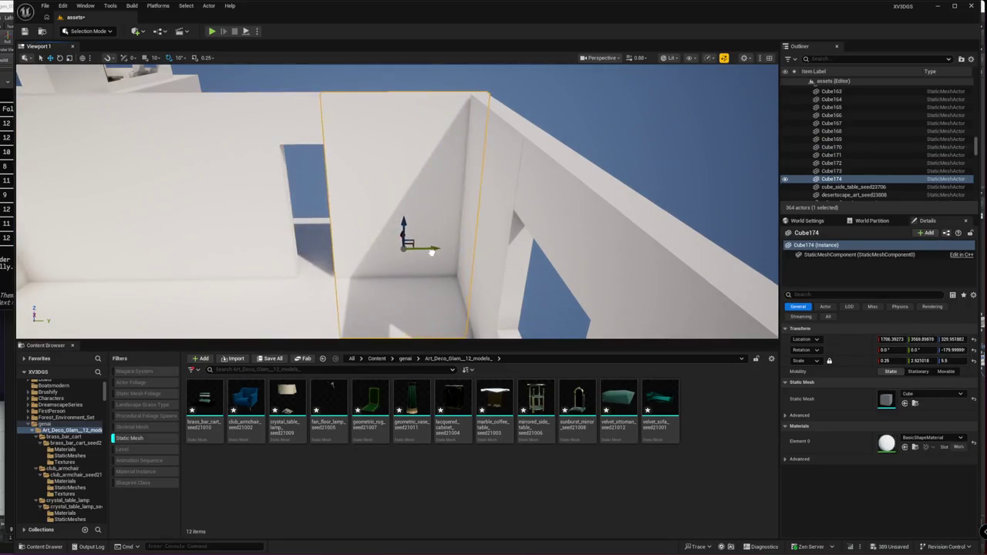
# Slide wall cubes Cube171 and Cube170 left along the wall
pyautogui.doubleClick(831, 155)
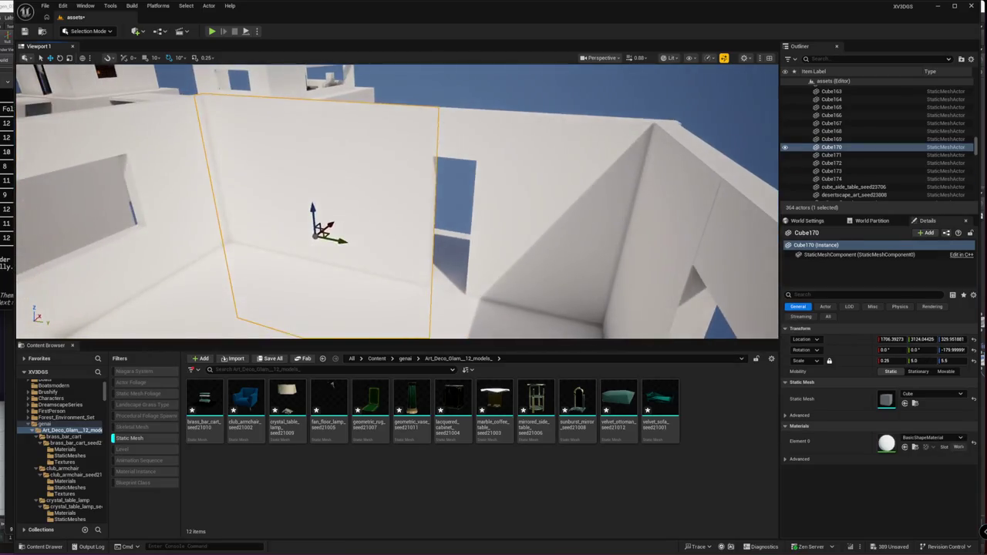
pyautogui.moveTo(516, 140); pyautogui.dragTo(426, 132)
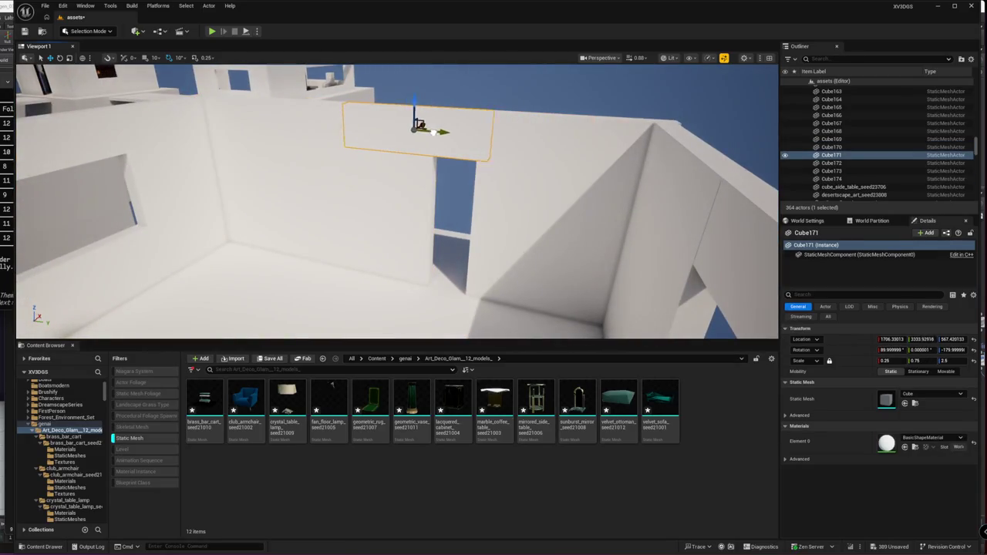
pyautogui.doubleClick(831, 147)
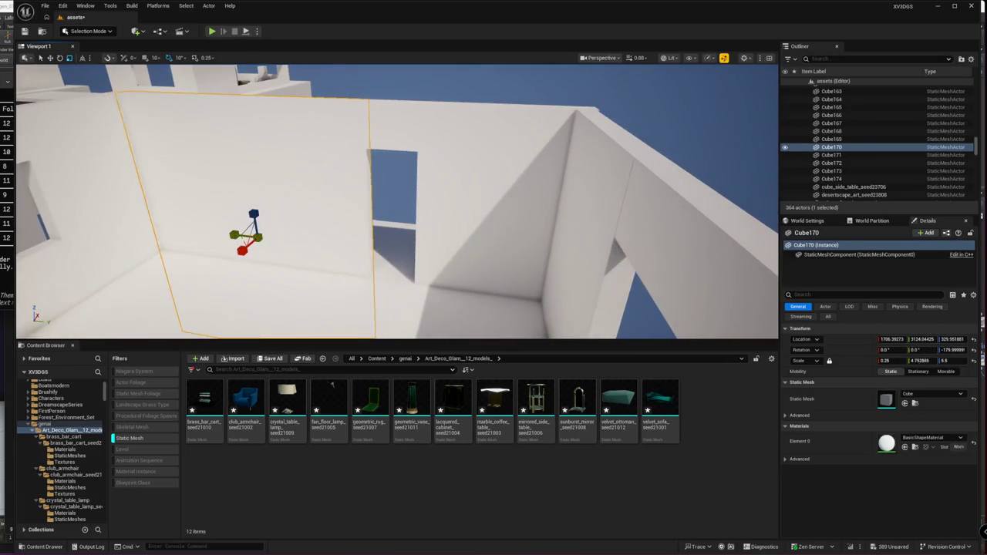
pyautogui.press('w')
pyautogui.moveTo(286, 240); pyautogui.dragTo(255, 232)
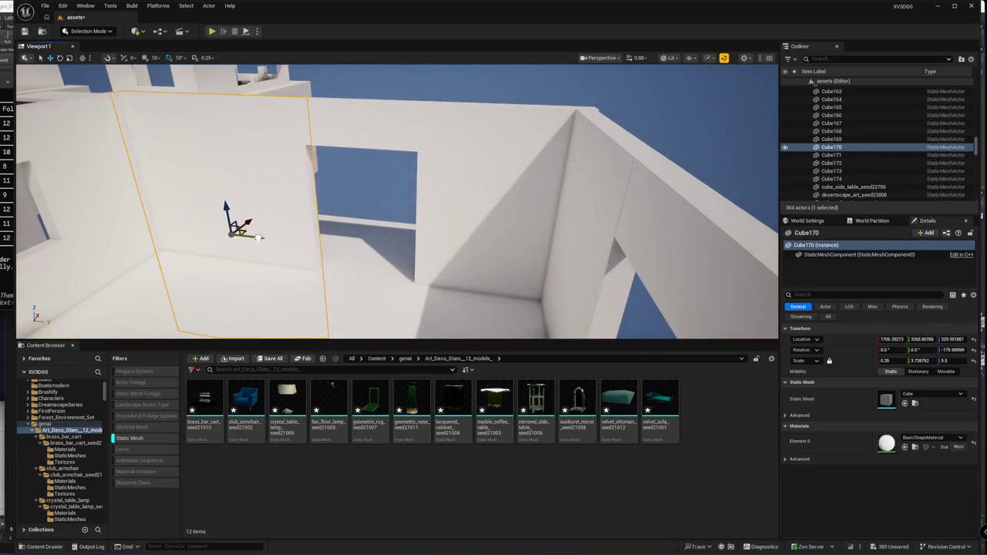
pyautogui.moveTo(254, 232); pyautogui.dragTo(278, 293, button='right')
pyautogui.moveTo(354, 256); pyautogui.dragTo(401, 254, button='right')
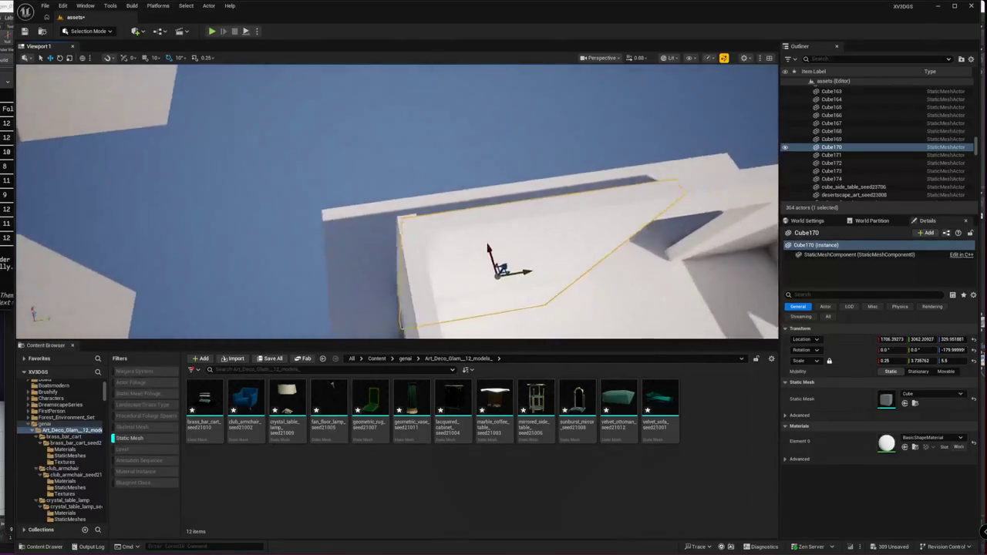
# Nudge wall cubes Cube170, Cube171 and Cube174 slightly together
pyautogui.keyDown('ctrl'); pyautogui.click(627, 184); pyautogui.keyUp('ctrl')
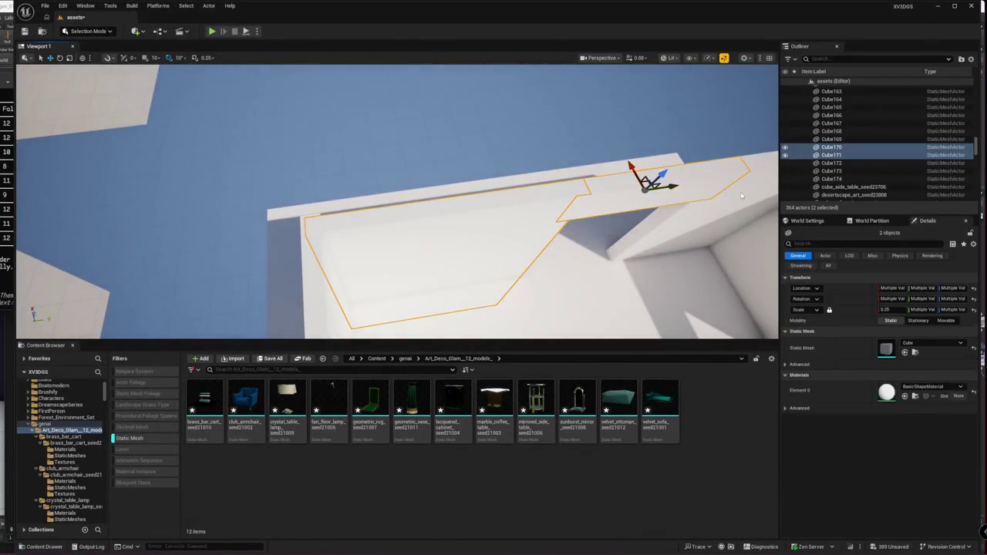
pyautogui.keyDown('ctrl'); pyautogui.click(652, 178); pyautogui.keyUp('ctrl')
pyautogui.moveTo(652, 177); pyautogui.dragTo(625, 202, button='right')
pyautogui.moveTo(604, 190); pyautogui.dragTo(602, 189)
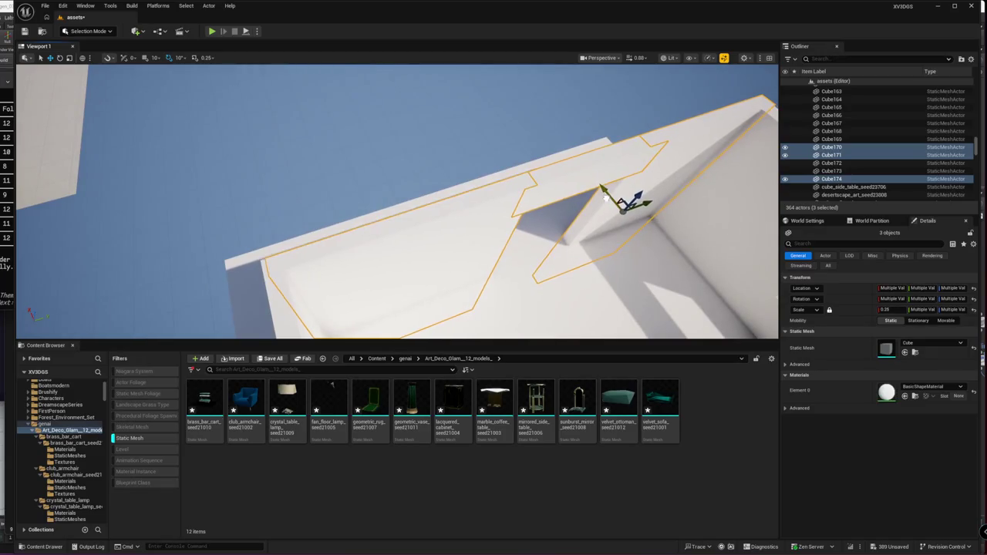
pyautogui.press('Escape')
pyautogui.moveTo(604, 189)
pyautogui.mouseDown(button='right')
pyautogui.moveTo(540, 231)
pyautogui.moveTo(478, 231)
pyautogui.mouseUp(button='right')
# Inspect wall panels Cube159, Cube163, Cube162 and Cube164, then move the camera inside the room
pyautogui.click(413, 266)
pyautogui.keyDown('ctrl'); pyautogui.click(512, 189); pyautogui.keyUp('ctrl')
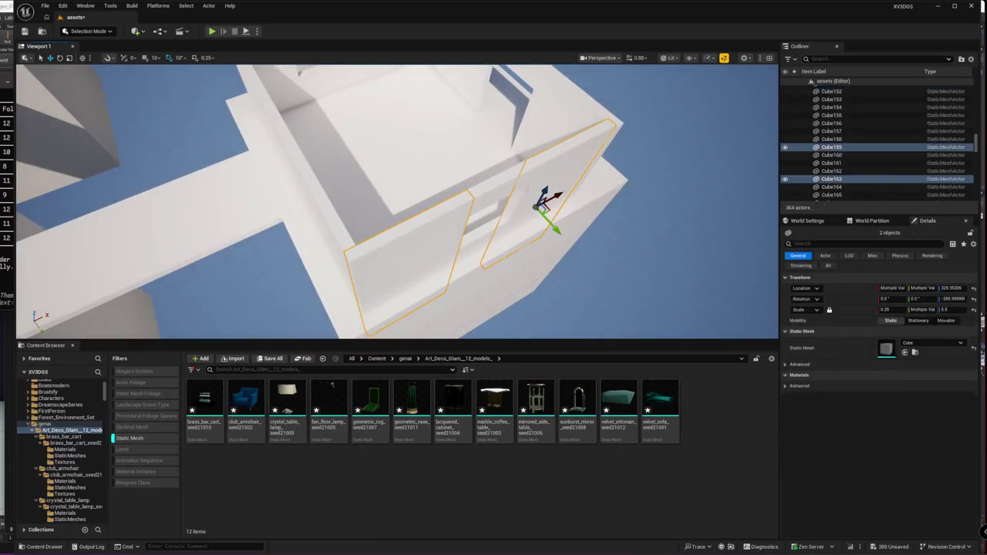
pyautogui.keyDown('ctrl'); pyautogui.click(503, 183); pyautogui.keyUp('ctrl')
pyautogui.keyDown('ctrl'); pyautogui.click(494, 248); pyautogui.keyUp('ctrl')
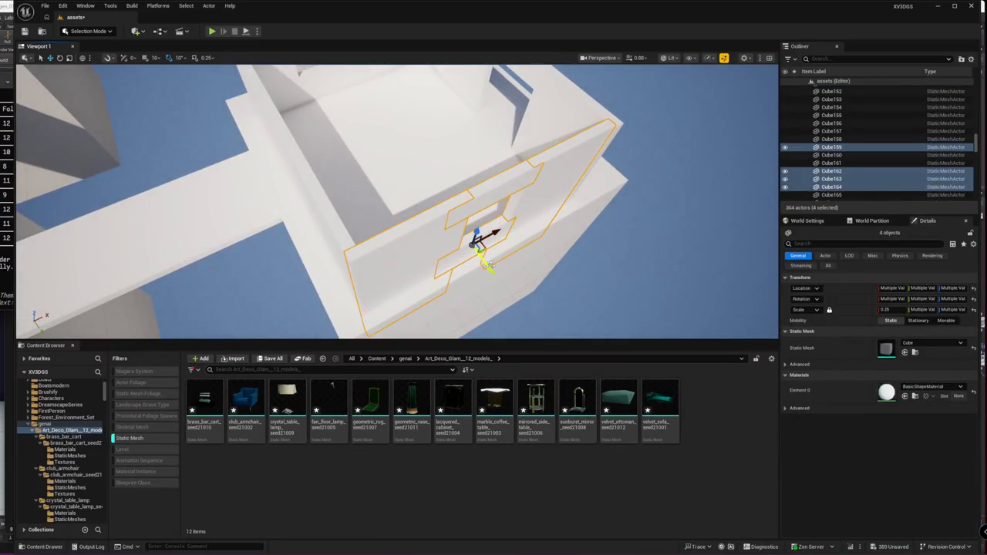
pyautogui.press('Escape')
pyautogui.moveTo(491, 268); pyautogui.dragTo(323, 239, button='right')
pyautogui.click(205, 401)
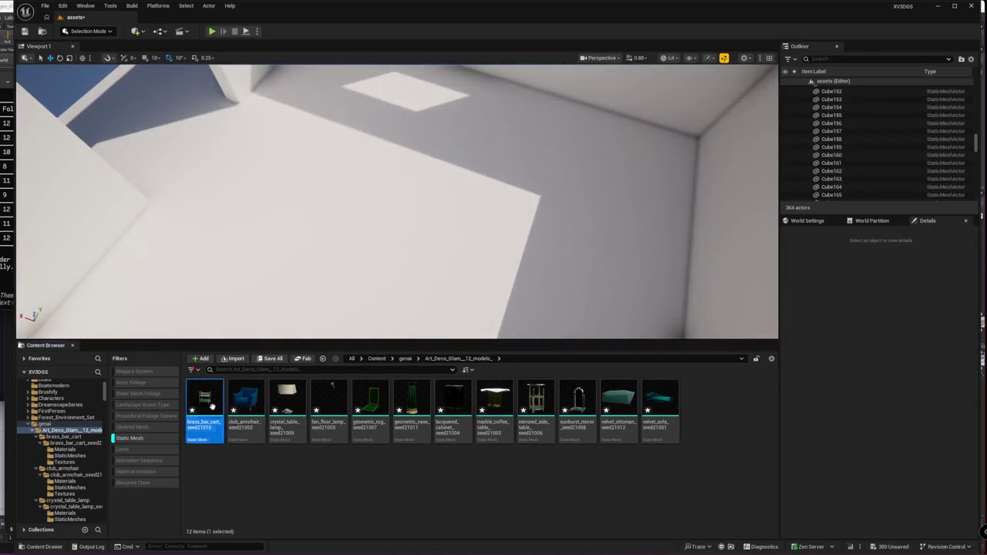
# Drop all 12 Art Deco Glam meshes, brass bar cart through velvet sofa, onto the room floor
pyautogui.keyDown('shift'); pyautogui.click(665, 411); pyautogui.keyUp('shift')
pyautogui.moveTo(664, 411); pyautogui.dragTo(266, 270)
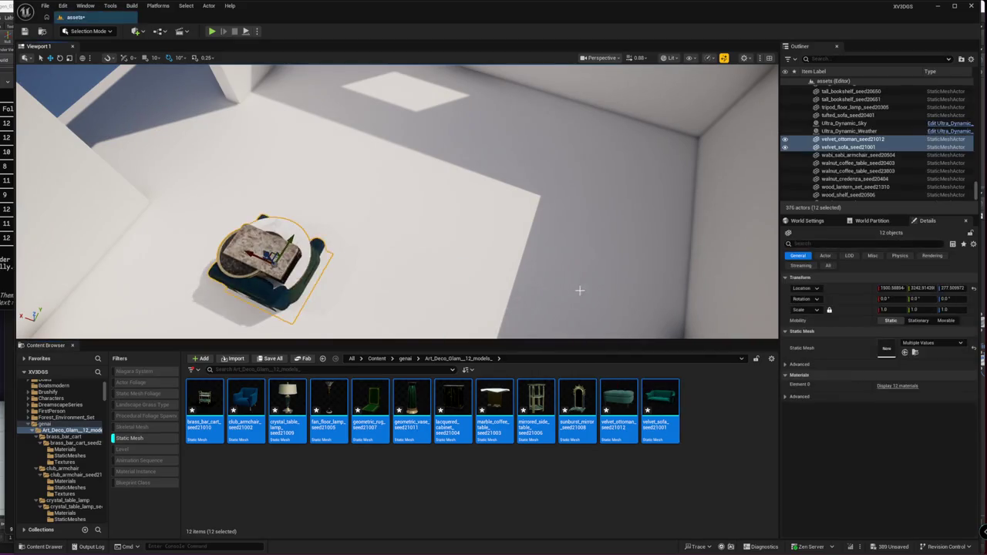
pyautogui.moveTo(266, 270); pyautogui.dragTo(370, 266, button='right')
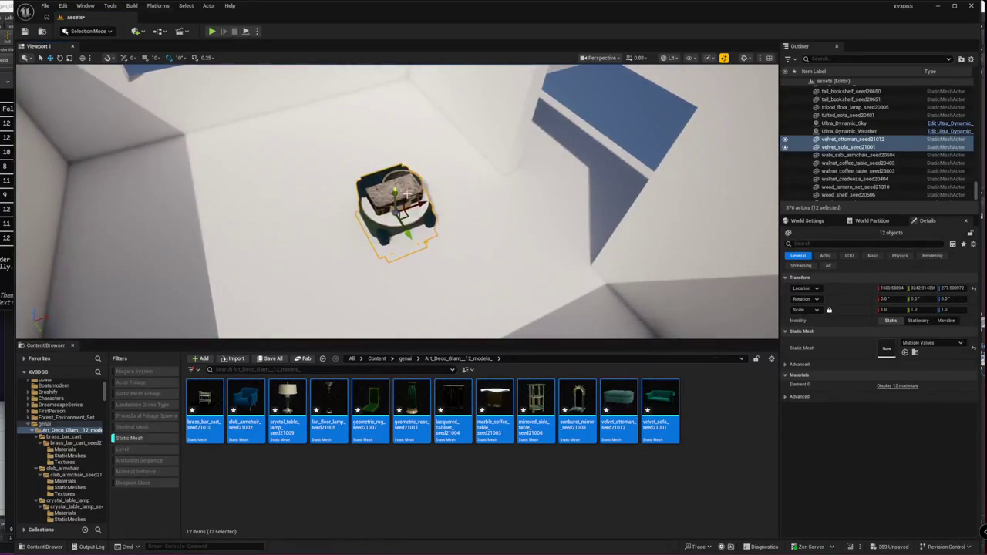
pyautogui.moveTo(407, 193); pyautogui.dragTo(475, 242, button='right')
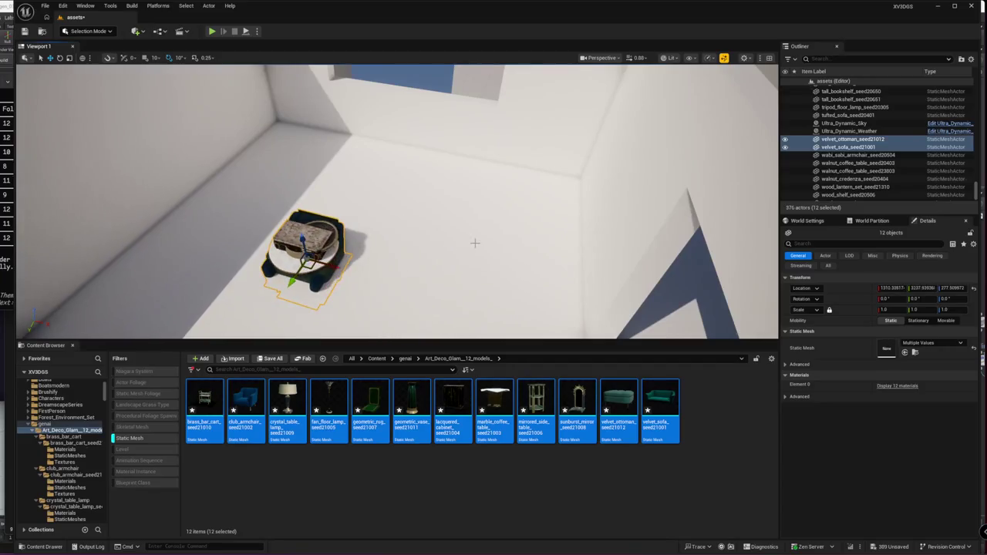
pyautogui.press('Escape')
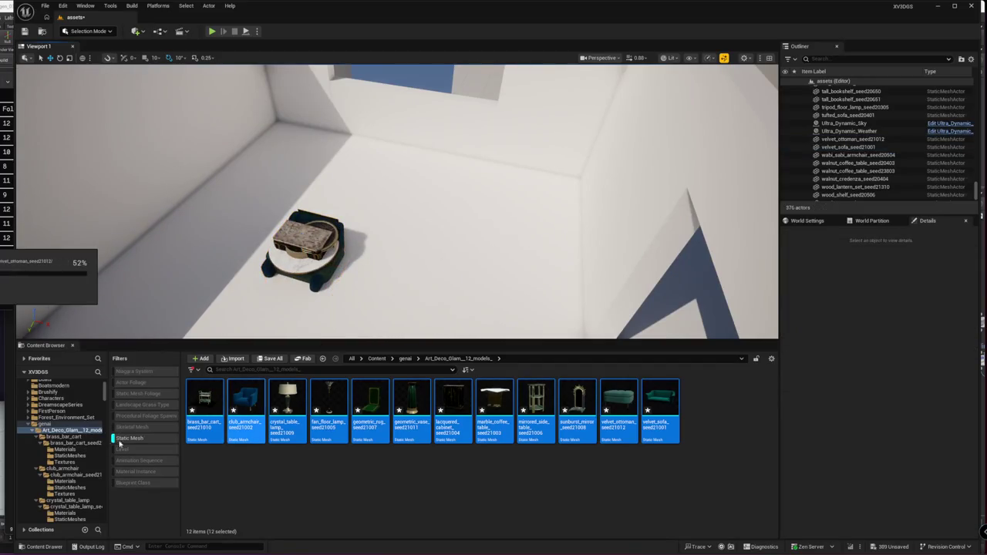
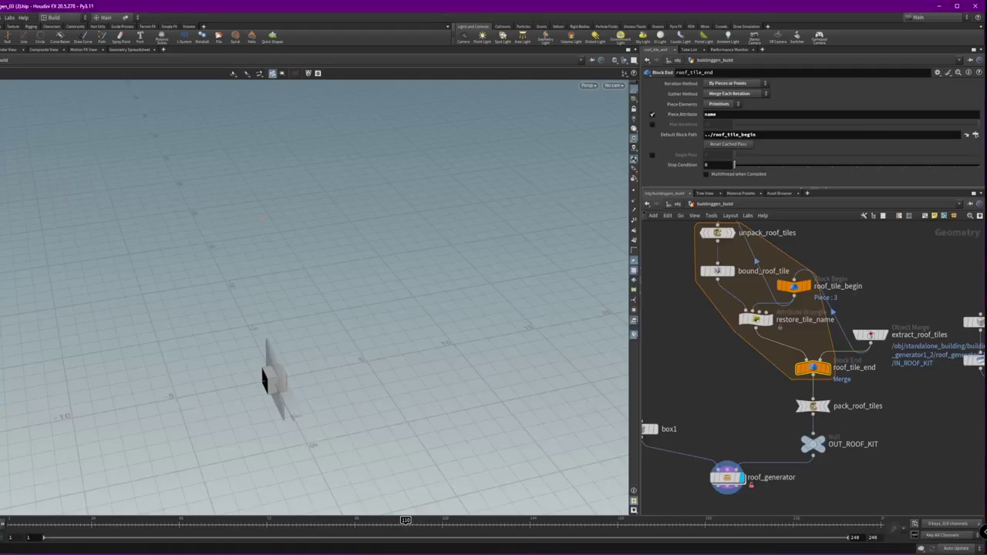
# Move extract_roof_tiles and roof_tile_begin above the tile loop in the network
pyautogui.keyDown('alt'); pyautogui.moveTo(365, 380); pyautogui.dragTo(319, 379); pyautogui.keyUp('alt')
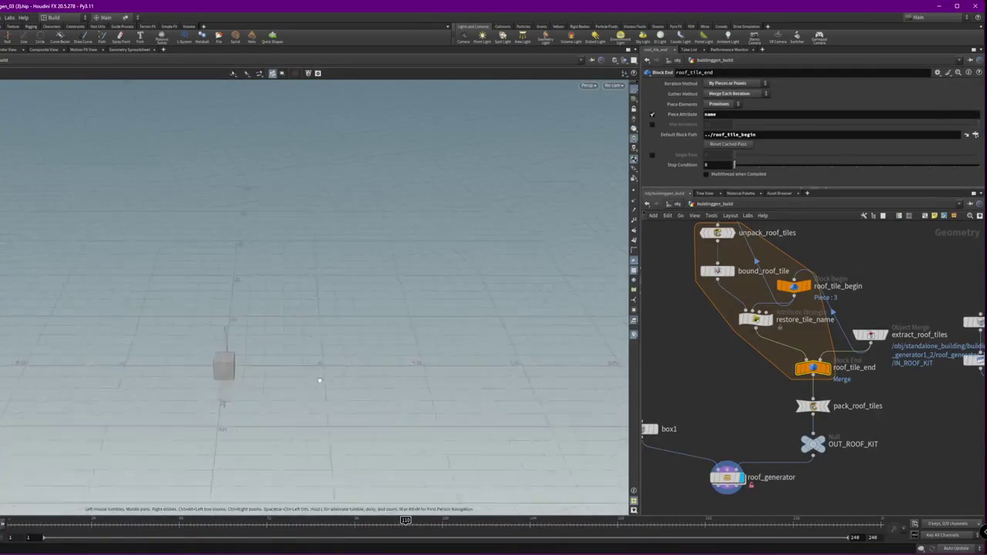
pyautogui.moveTo(914, 391); pyautogui.dragTo(922, 477, button='middle')
pyautogui.moveTo(878, 419); pyautogui.dragTo(879, 257)
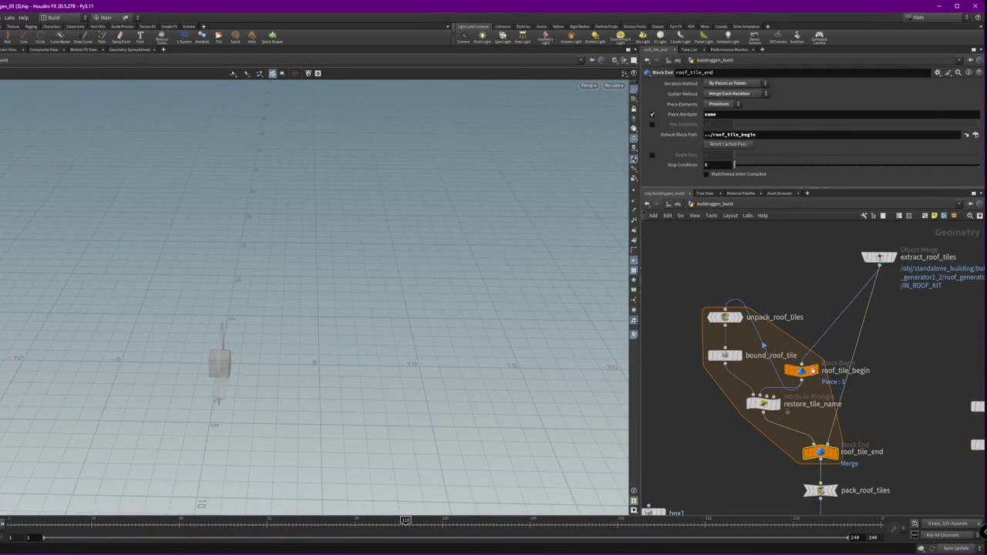
pyautogui.moveTo(802, 370); pyautogui.dragTo(787, 257)
pyautogui.moveTo(916, 297); pyautogui.dragTo(908, 372, button='middle')
pyautogui.moveTo(876, 331); pyautogui.dragTo(866, 278)
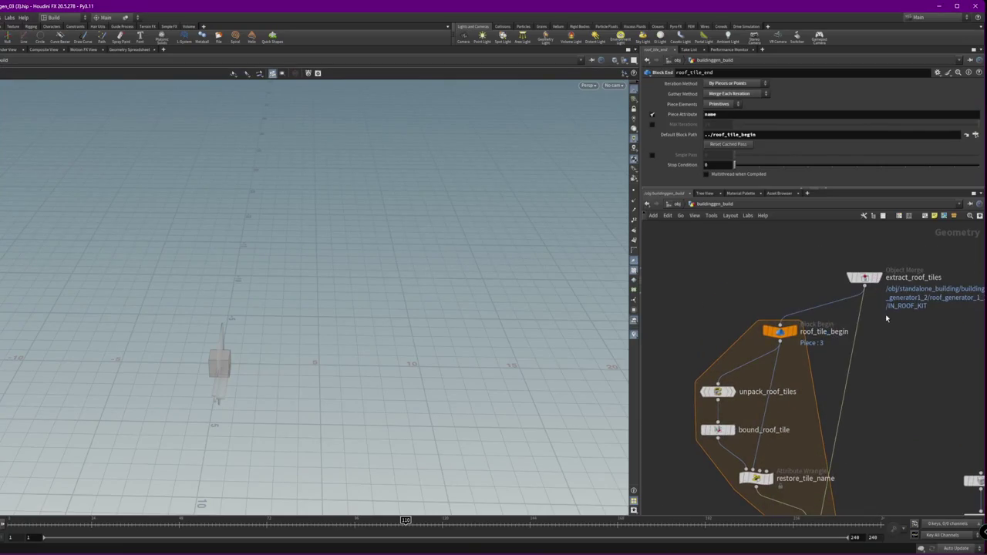
pyautogui.moveTo(921, 384); pyautogui.dragTo(823, 244, button='middle')
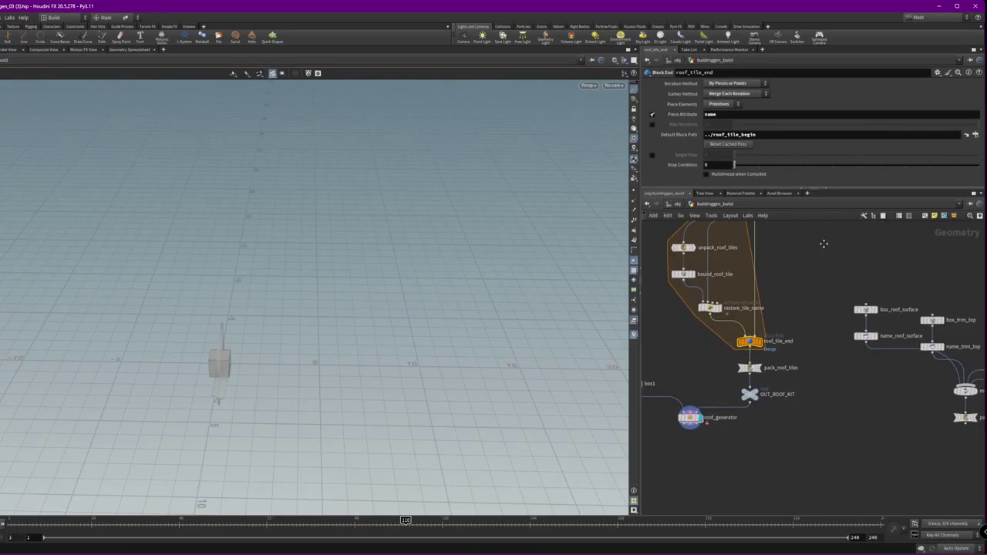
pyautogui.moveTo(701, 462); pyautogui.dragTo(834, 450, button='middle')
# Select roof_generator and frame the transparent input cube in the viewport
pyautogui.click(822, 404)
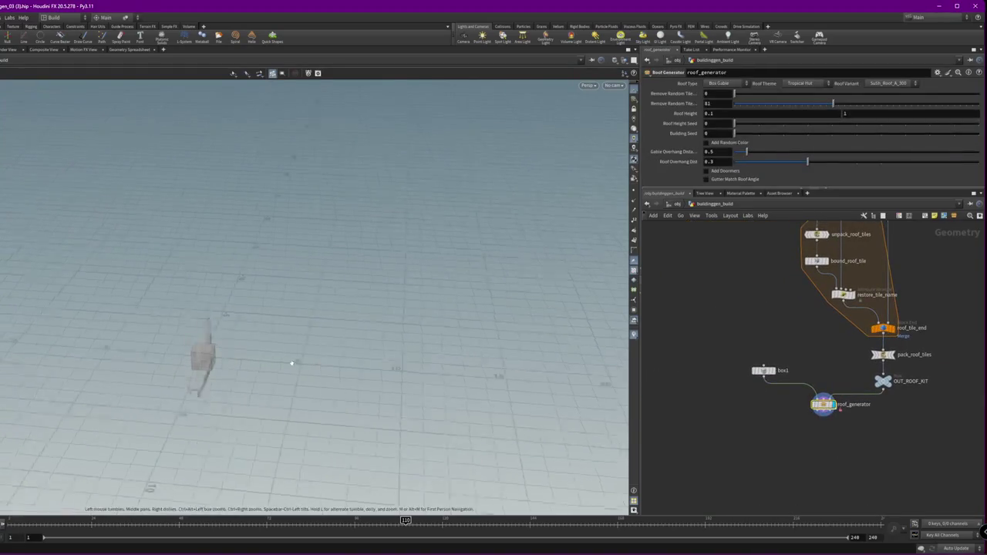
pyautogui.press('f')
pyautogui.moveTo(254, 361)
pyautogui.mouseDown()
pyautogui.moveTo(288, 286)
pyautogui.moveTo(391, 319)
pyautogui.moveTo(340, 310)
pyautogui.mouseUp()
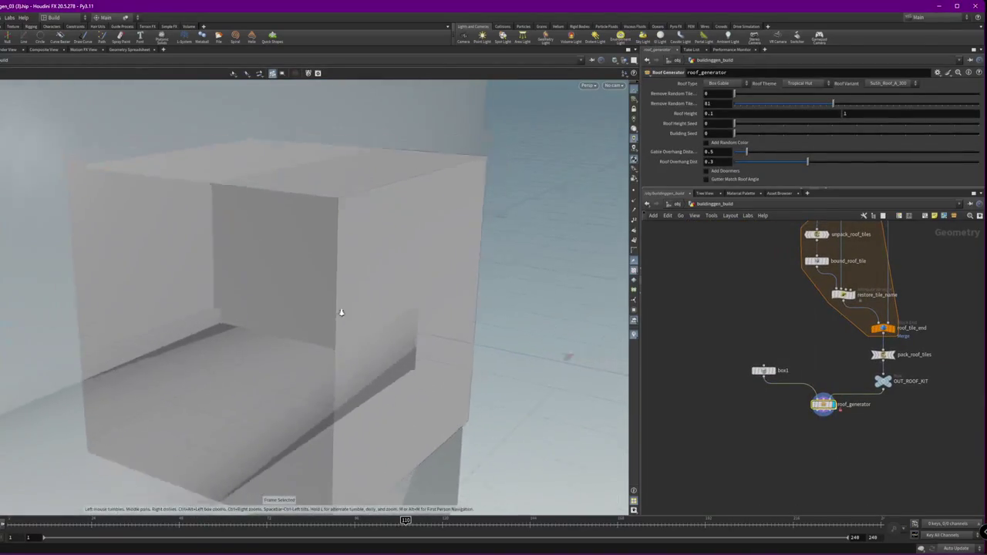
pyautogui.moveTo(769, 394); pyautogui.dragTo(739, 354)
pyautogui.moveTo(309, 308)
pyautogui.mouseDown()
pyautogui.moveTo(425, 203)
pyautogui.moveTo(412, 181)
pyautogui.moveTo(196, 156)
pyautogui.moveTo(359, 172)
pyautogui.mouseUp()
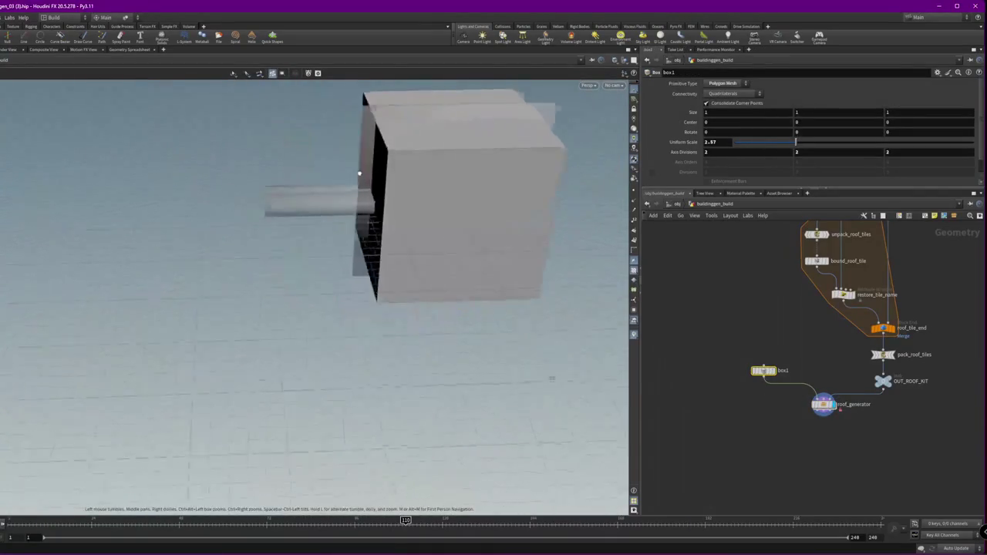
# Dive into roof_generator and display its INPUT_VOLUMES geometry
pyautogui.click(823, 404)
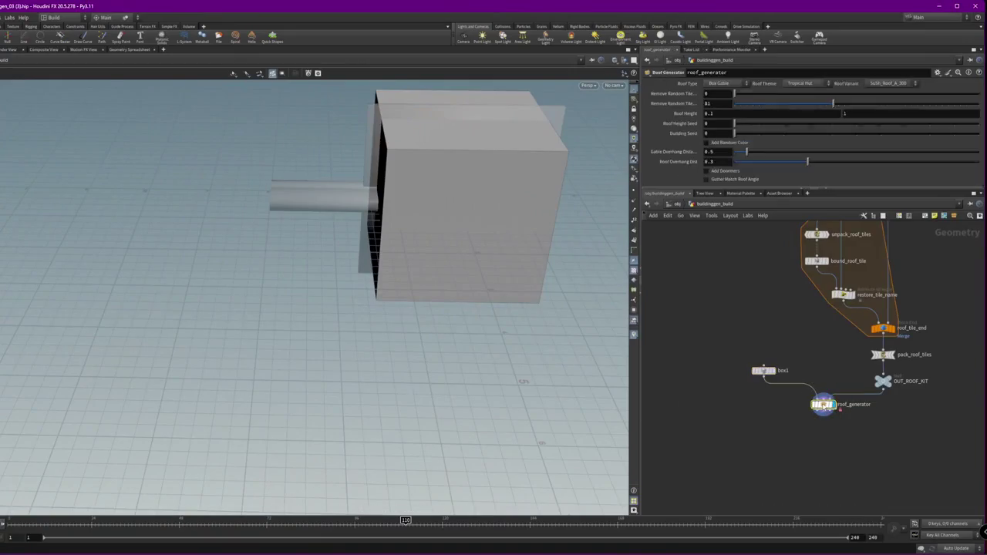
pyautogui.doubleClick(823, 404)
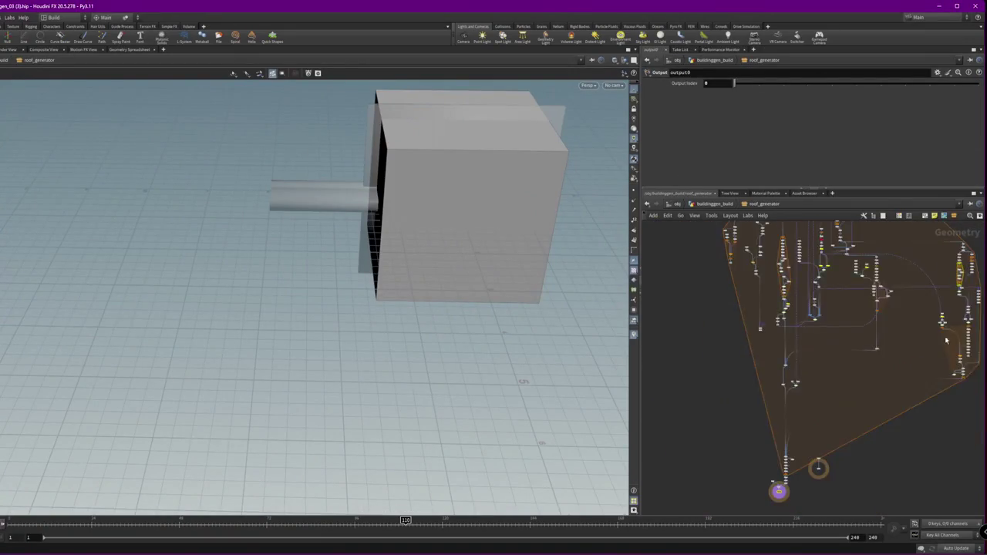
pyautogui.scroll(3, 796, 316)
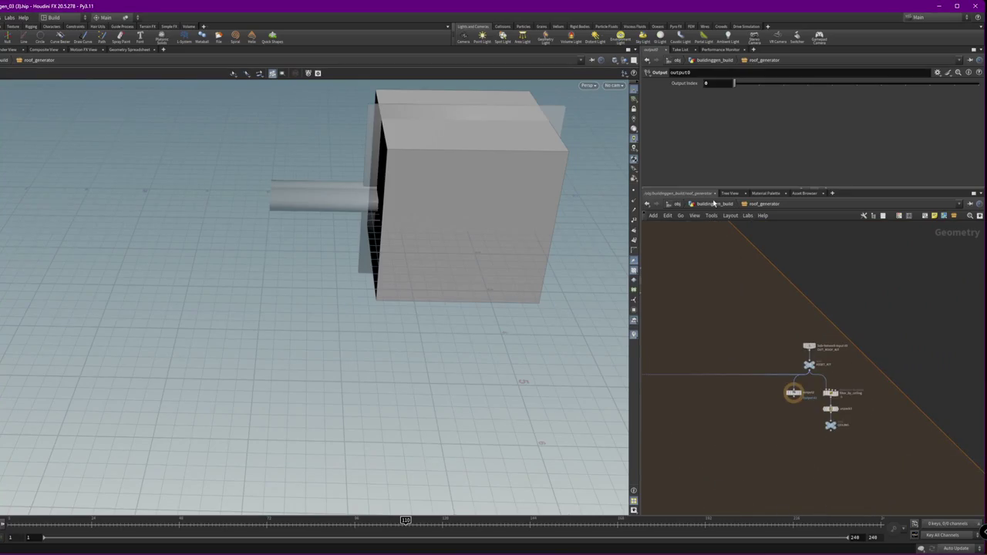
pyautogui.scroll(3, 794, 329)
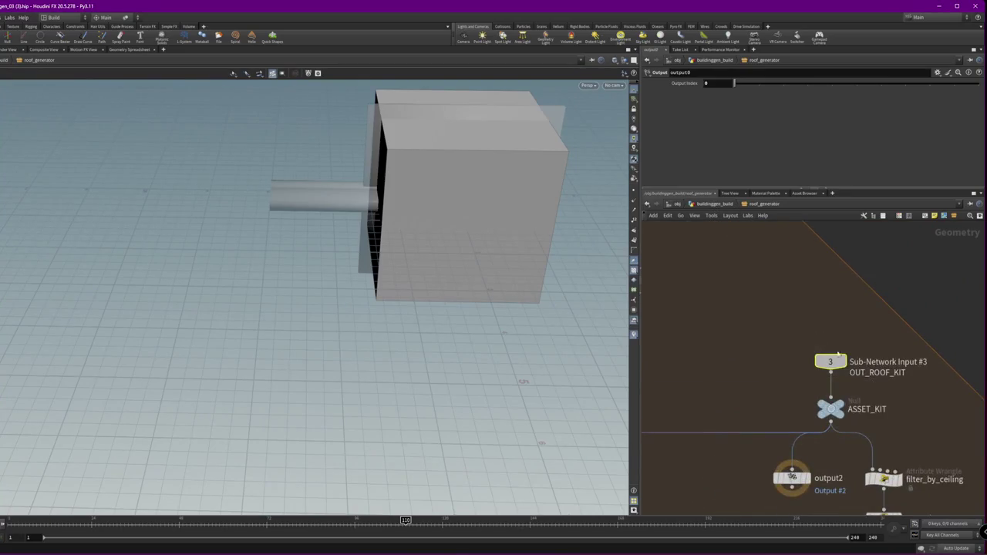
pyautogui.click(723, 206)
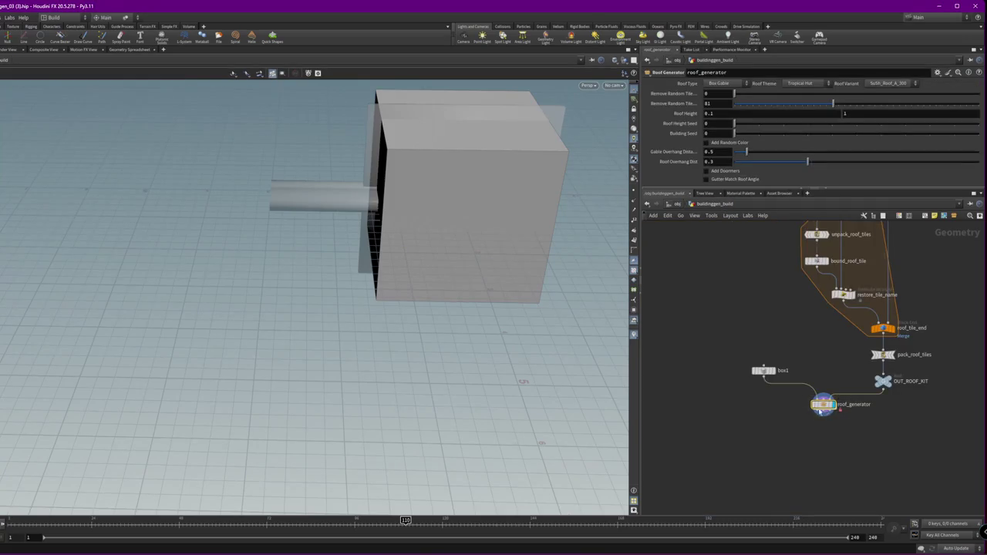
pyautogui.doubleClick(824, 406)
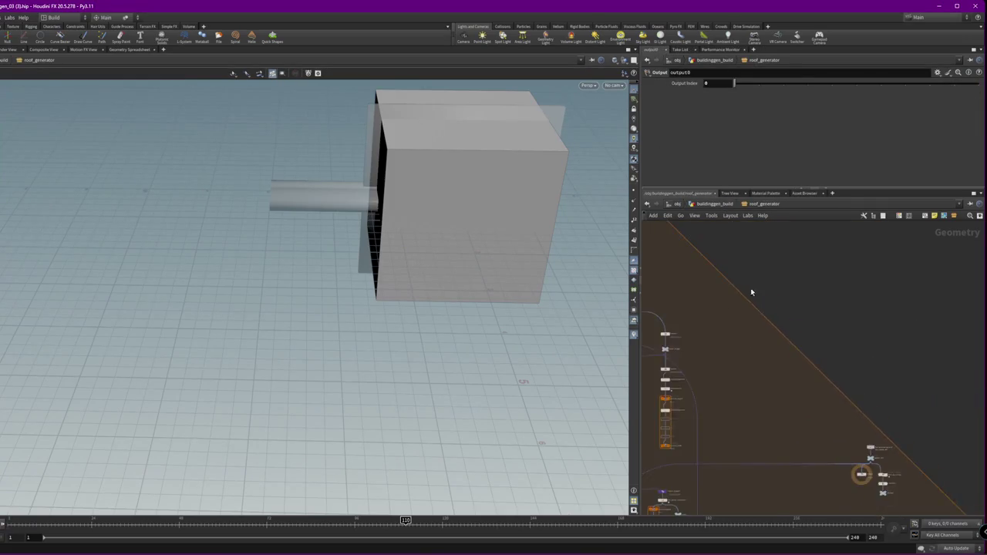
pyautogui.scroll(3, 896, 276)
pyautogui.scroll(3, 895, 275)
pyautogui.click(862, 328)
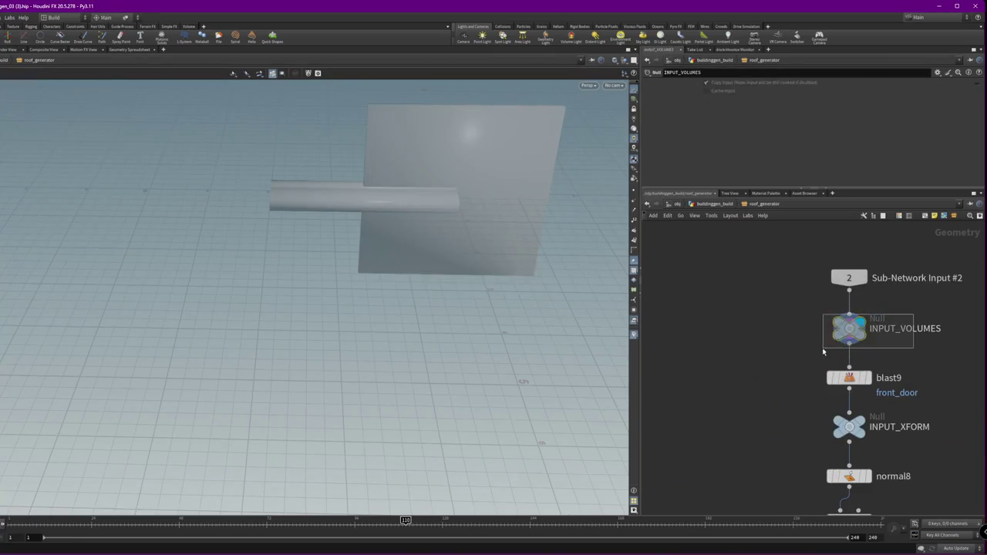
# Display INPUT_RENDER_GEO, wire in Sub-Network Input #1, and return to show the roofed house
pyautogui.moveTo(344, 218)
pyautogui.mouseDown()
pyautogui.moveTo(583, 213)
pyautogui.moveTo(536, 205)
pyautogui.mouseUp()
pyautogui.scroll(-5, 716, 305)
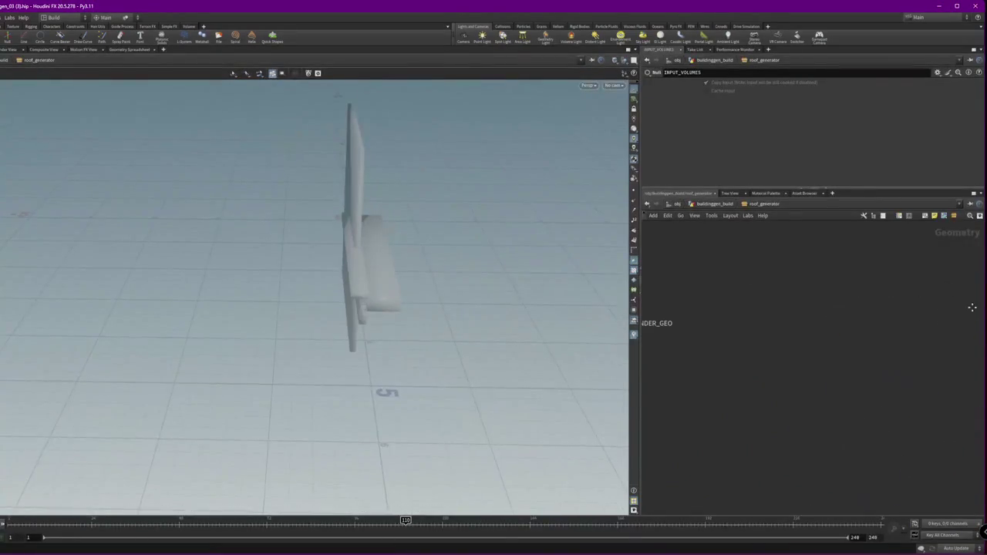
pyautogui.moveTo(716, 305); pyautogui.dragTo(784, 300, button='middle')
pyautogui.click(721, 308)
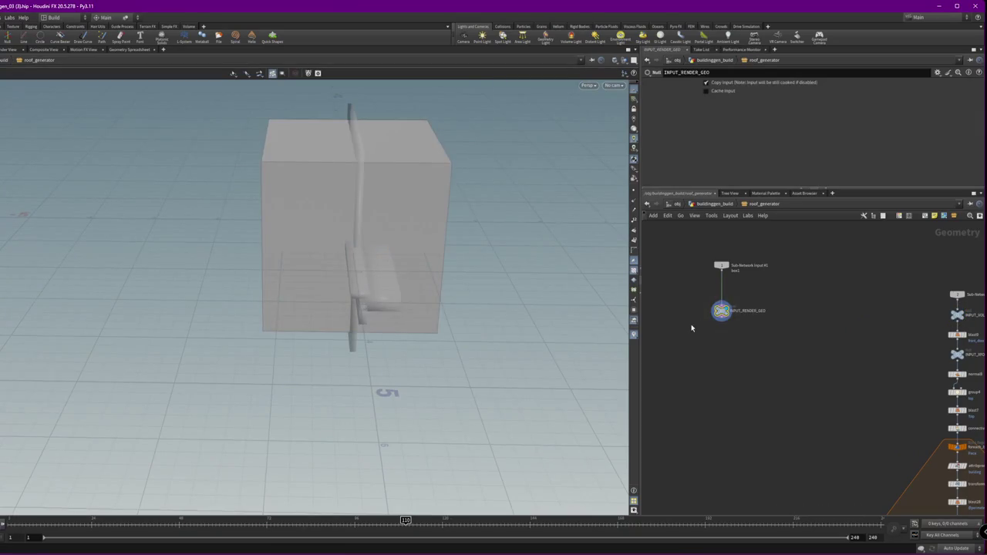
pyautogui.moveTo(720, 308); pyautogui.dragTo(662, 291, button='middle')
pyautogui.moveTo(647, 302); pyautogui.dragTo(888, 342)
pyautogui.click(714, 203)
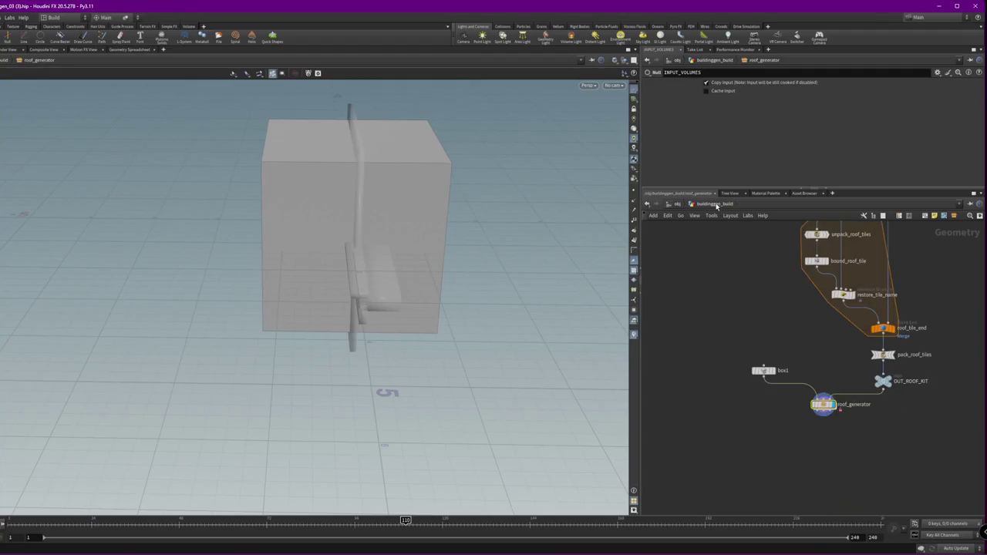
pyautogui.click(819, 407)
# Tumble around the roof and select box1 together with roof_generator
pyautogui.moveTo(452, 185); pyautogui.dragTo(252, 309)
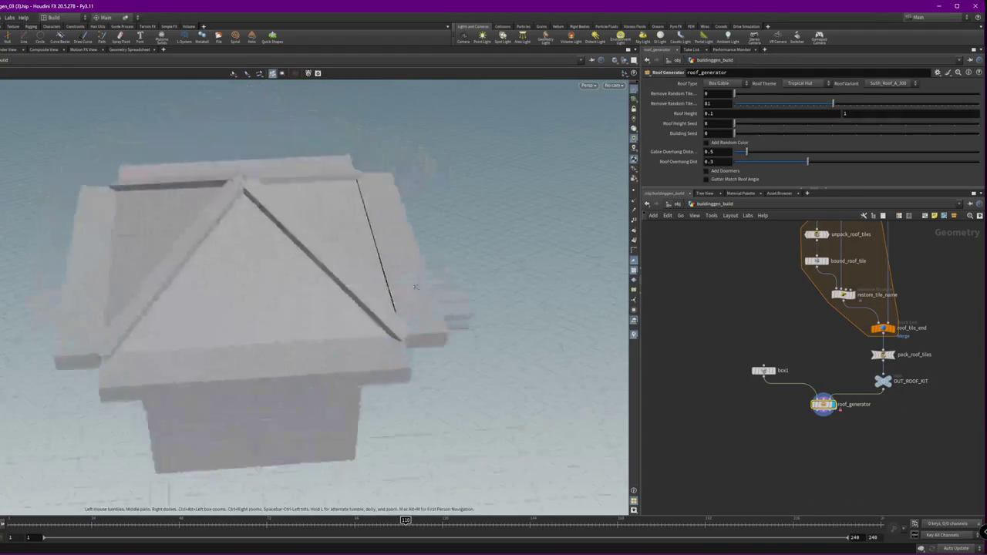
pyautogui.moveTo(324, 293); pyautogui.dragTo(455, 282)
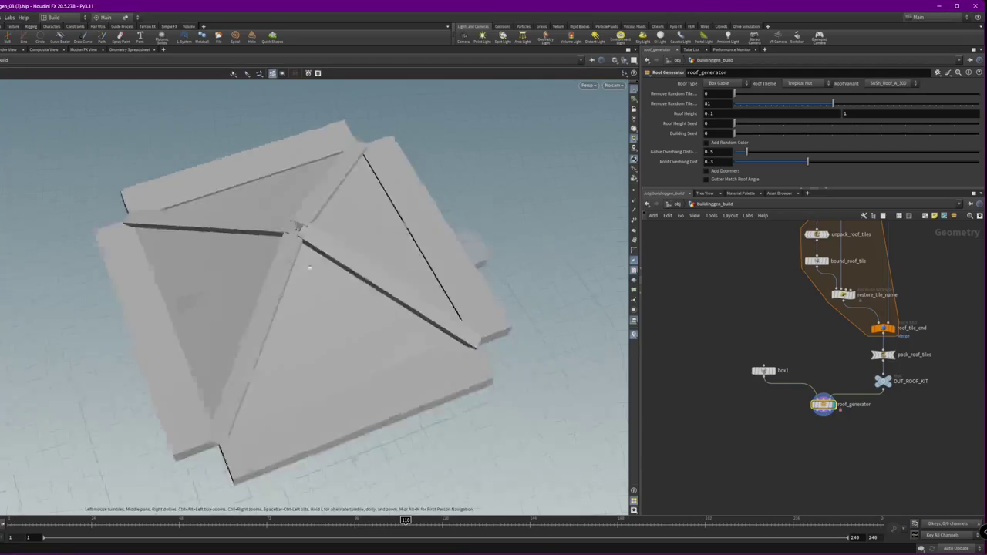
pyautogui.scroll(5, 455, 282)
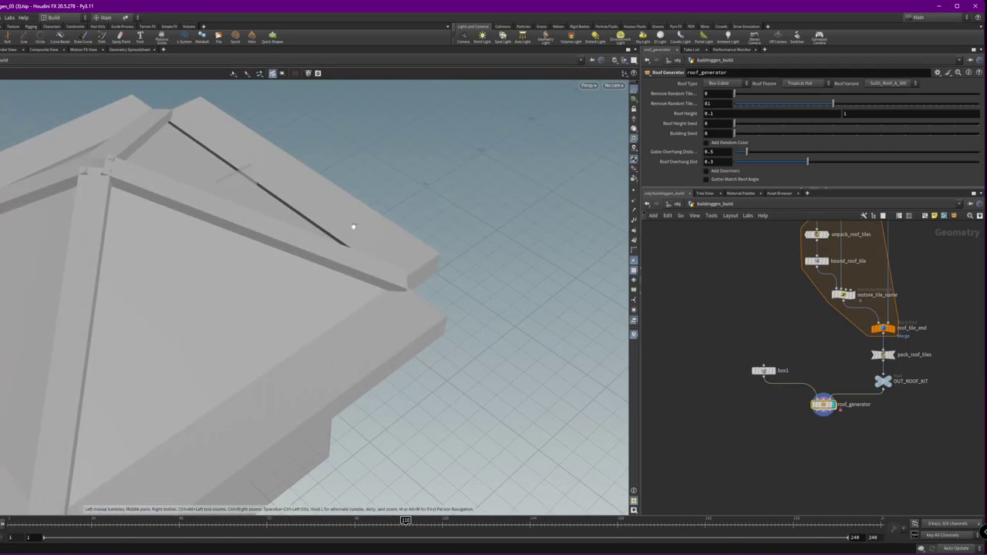
pyautogui.scroll(-3, 887, 441)
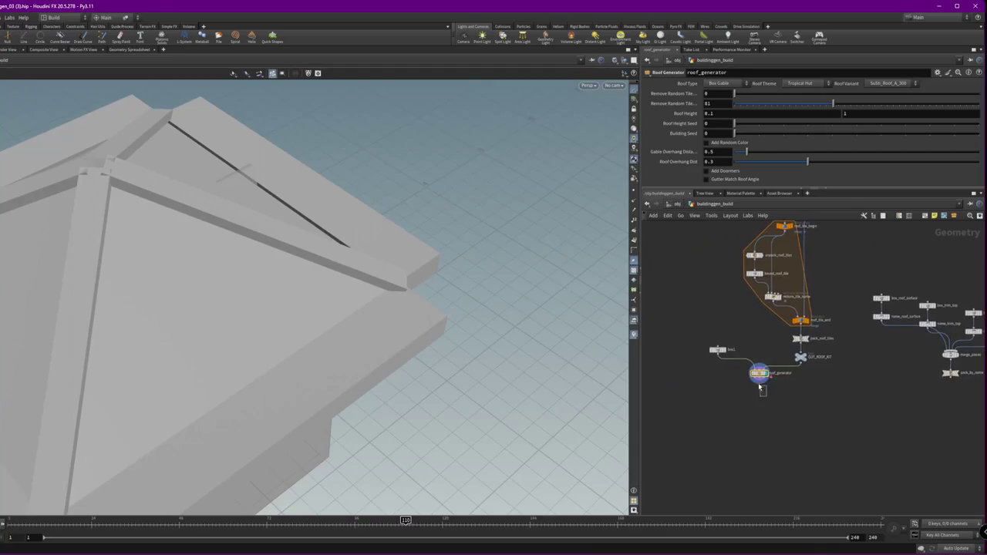
pyautogui.moveTo(769, 398); pyautogui.dragTo(688, 330)
pyautogui.scroll(2, 825, 348)
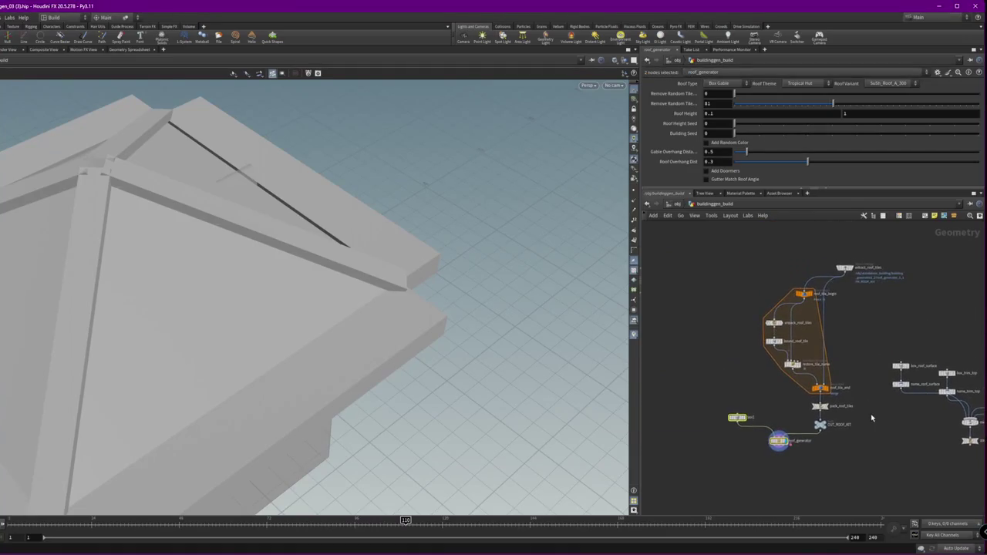
pyautogui.scroll(2, 848, 347)
pyautogui.scroll(-3, 823, 271)
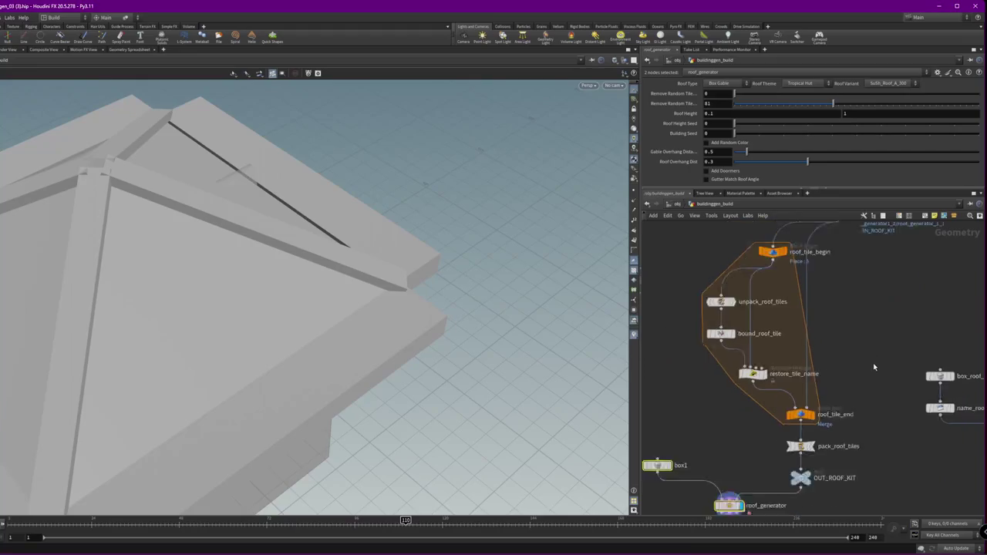
pyautogui.scroll(4, 877, 265)
pyautogui.scroll(-2, 877, 266)
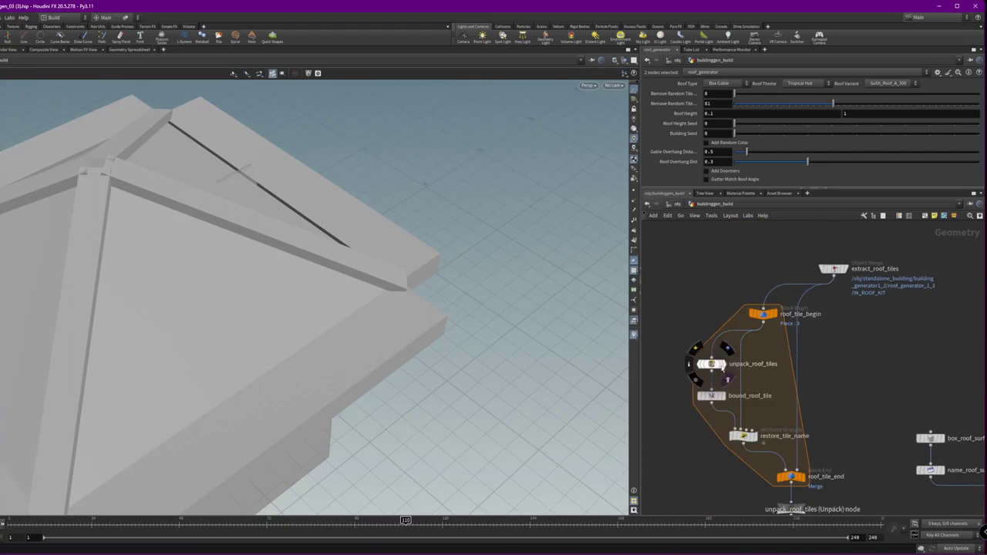
# Display unpack_roof_tiles, bound_roof_tile, roof_tile_end, pack_roof_tiles, then OUT_ROOF_KIT in turn
pyautogui.click(725, 367)
pyautogui.click(723, 397)
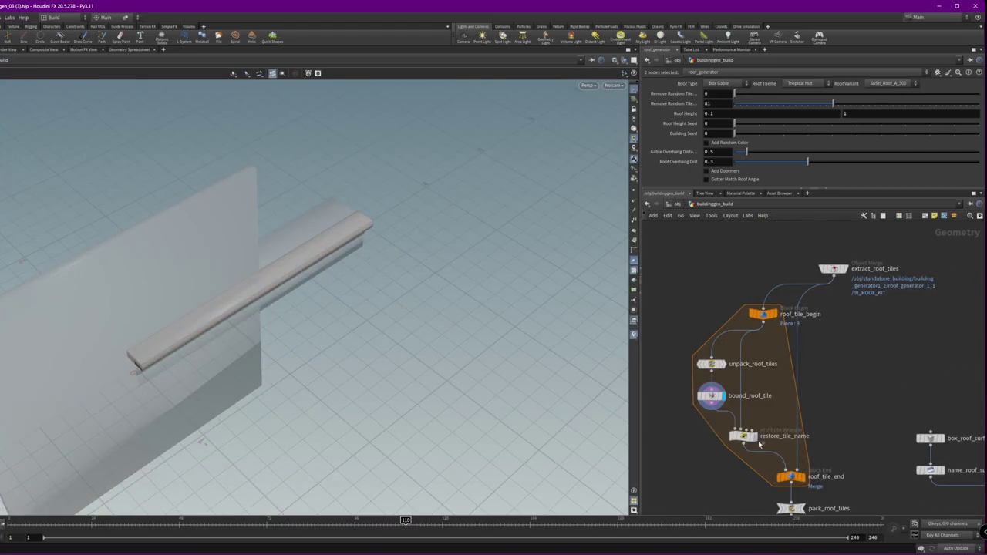
pyautogui.click(803, 477)
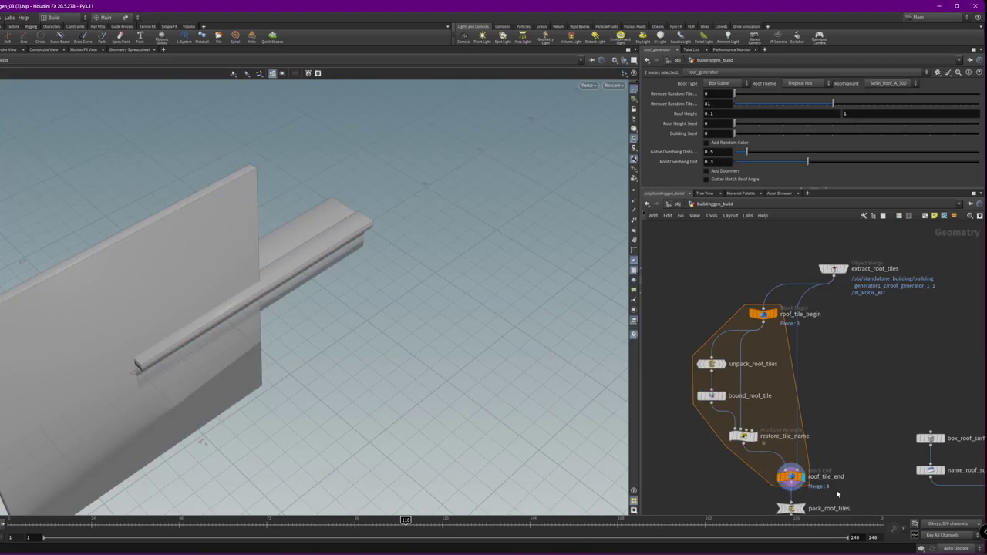
pyautogui.click(791, 477)
pyautogui.moveTo(844, 495); pyautogui.dragTo(872, 369, button='middle')
pyautogui.click(828, 382)
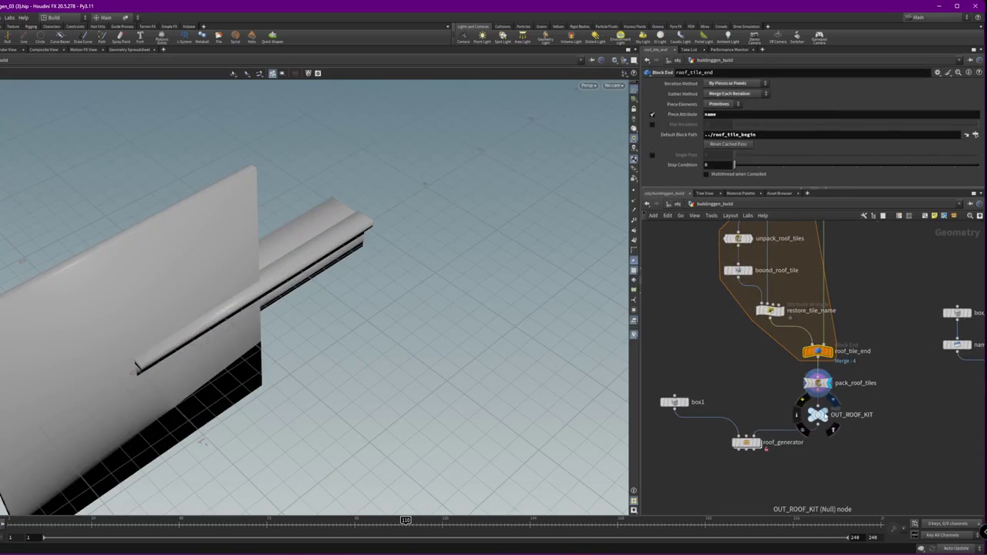
pyautogui.click(829, 415)
# Box-select the whole group of roof kit nodes from extract_roof_tiles down
pyautogui.moveTo(672, 407); pyautogui.dragTo(839, 476)
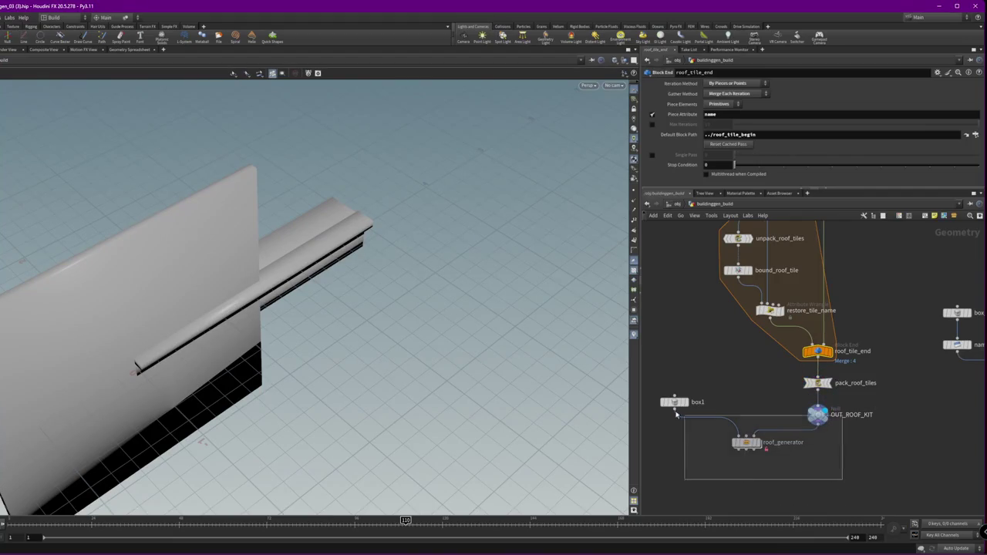
pyautogui.moveTo(850, 253); pyautogui.dragTo(839, 336, button='middle')
pyautogui.press('Tab')
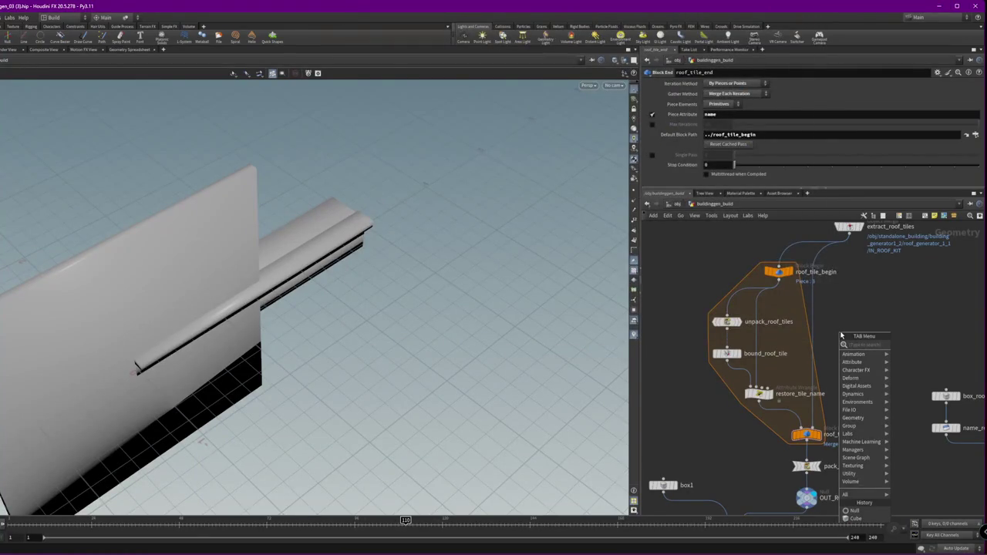
pyautogui.press('Escape')
pyautogui.scroll(-3, 860, 409)
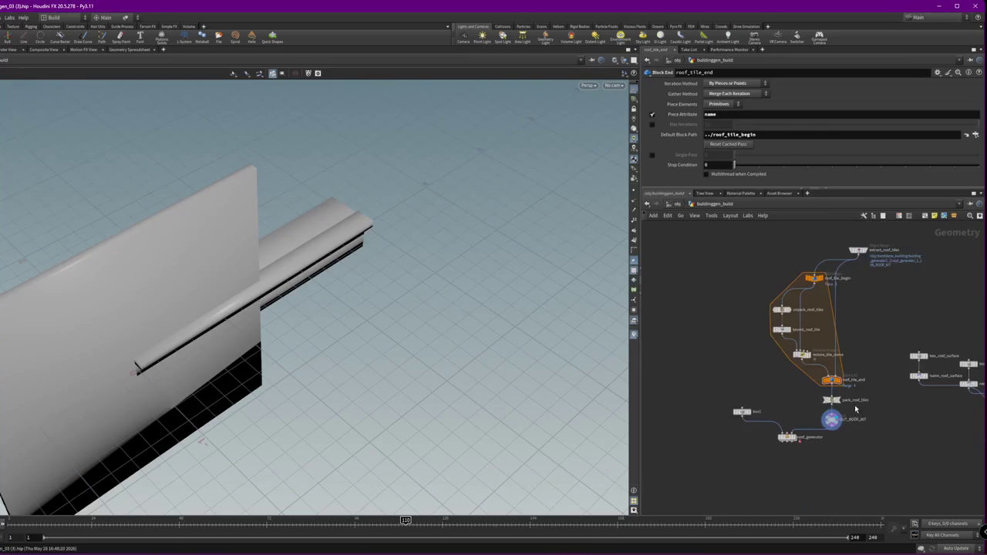
pyautogui.click(802, 355)
# Copy the selected roof-tile nodes and frame the node column
pyautogui.press('f')
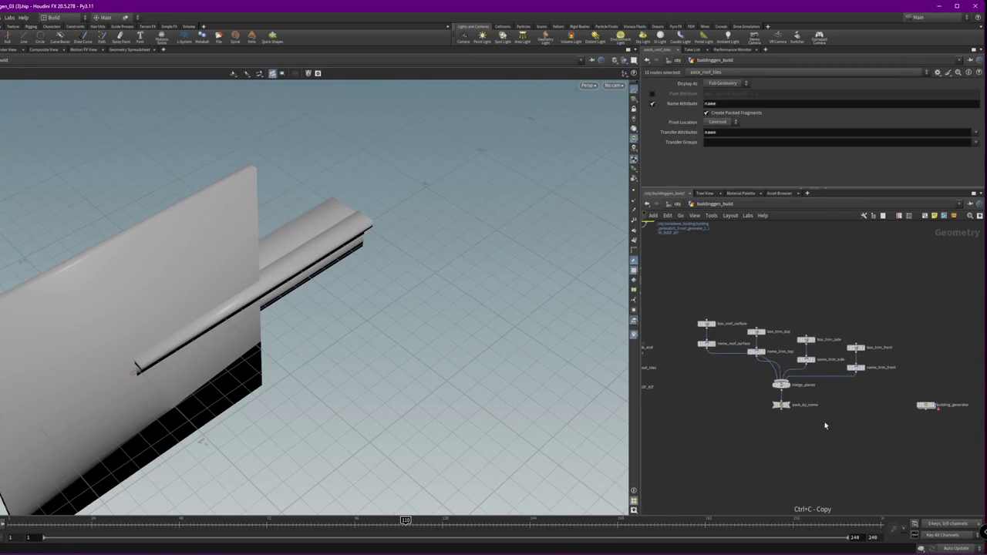
pyautogui.scroll(-3, 786, 398)
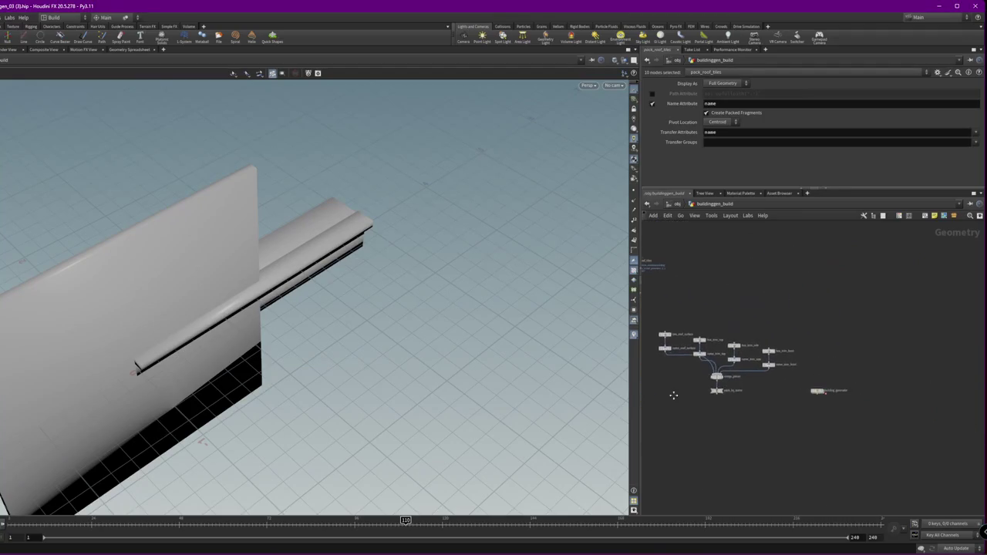
pyautogui.scroll(2, 771, 389)
pyautogui.moveTo(848, 401); pyautogui.dragTo(934, 378, button='middle')
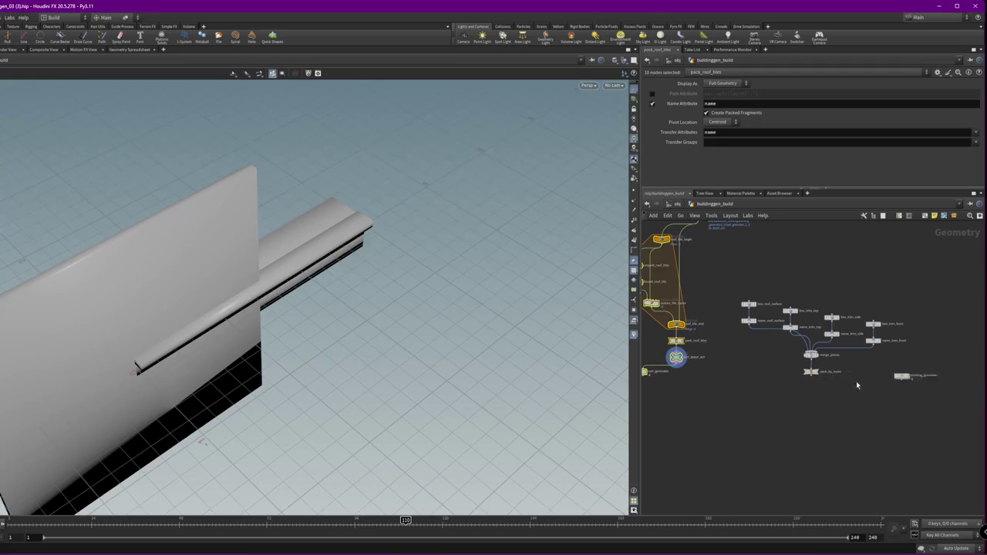
pyautogui.press('f')
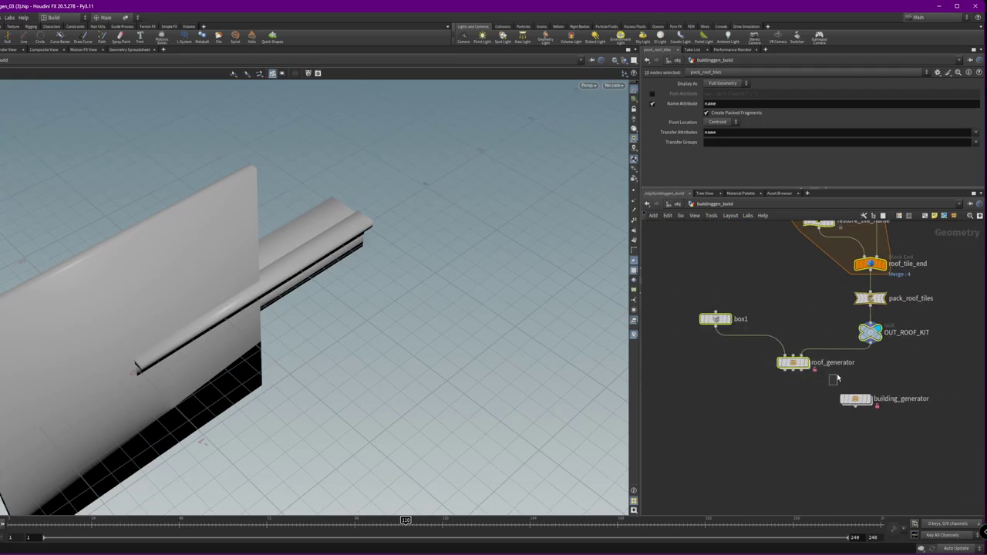
# Paste the roof-tile nodes inside building_generator and select roof_generator
pyautogui.doubleClick(854, 399)
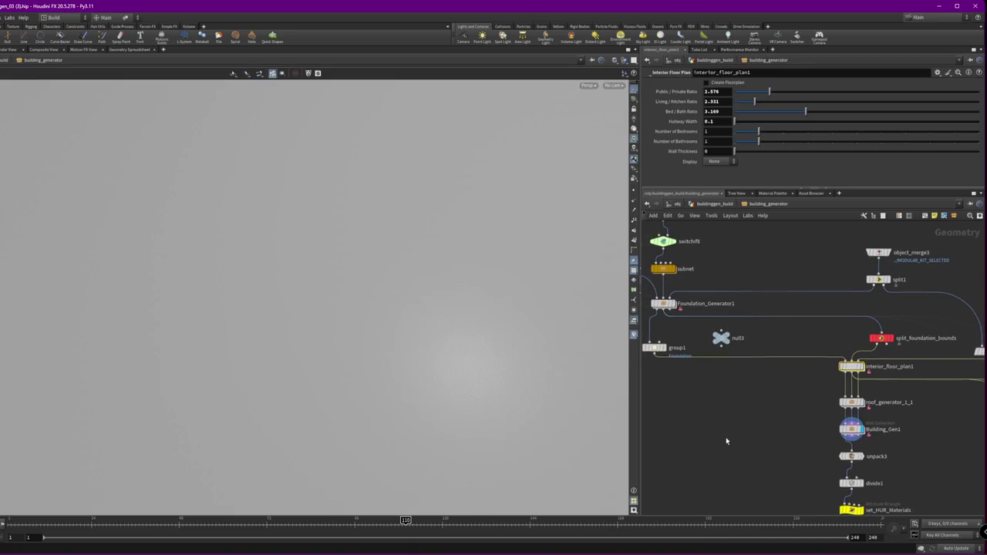
pyautogui.hotkey('ctrl', 'v')
pyautogui.scroll(-3, 721, 437)
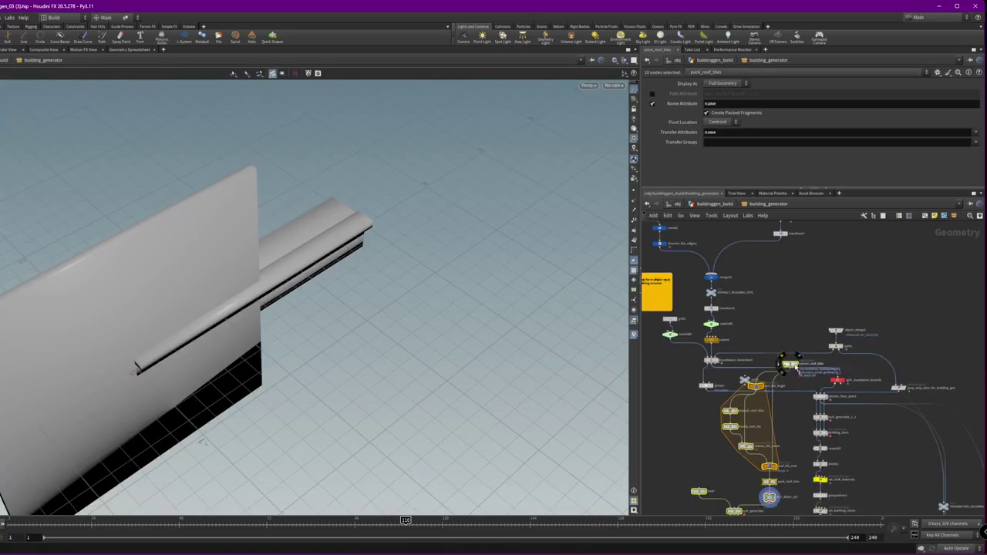
pyautogui.scroll(3, 771, 432)
pyautogui.scroll(3, 732, 462)
pyautogui.moveTo(724, 492); pyautogui.dragTo(676, 461)
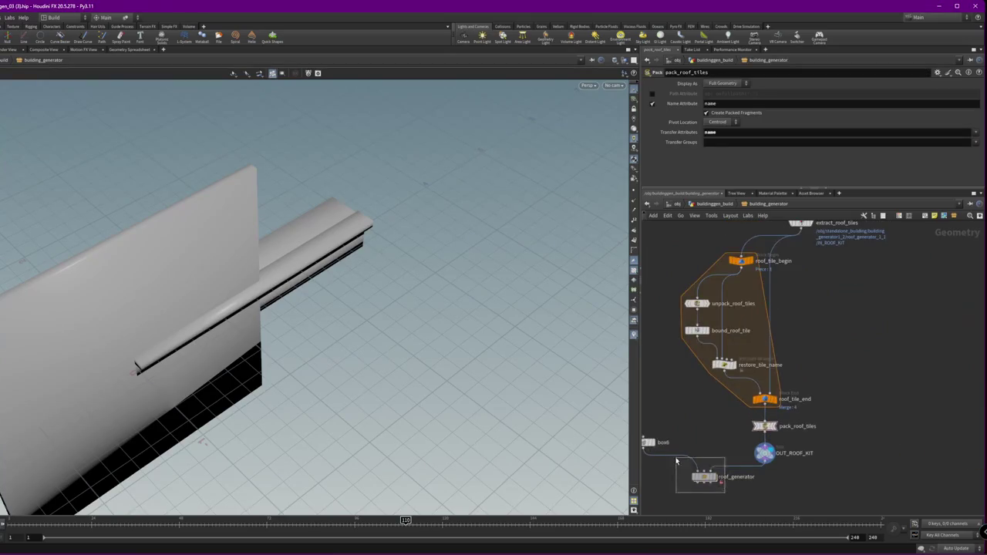
pyautogui.scroll(-5, 677, 461)
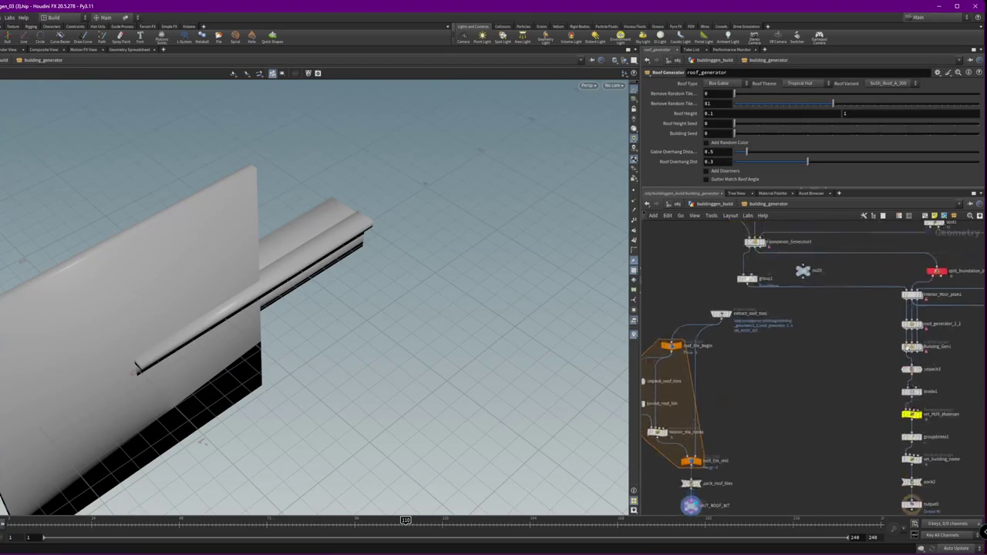
pyautogui.scroll(2, 928, 330)
# Try wiring roof_generator_1_1 and repositioning roof_generator, cancelling and undoing both
pyautogui.moveTo(927, 328); pyautogui.dragTo(843, 329)
pyautogui.scroll(-2, 843, 329)
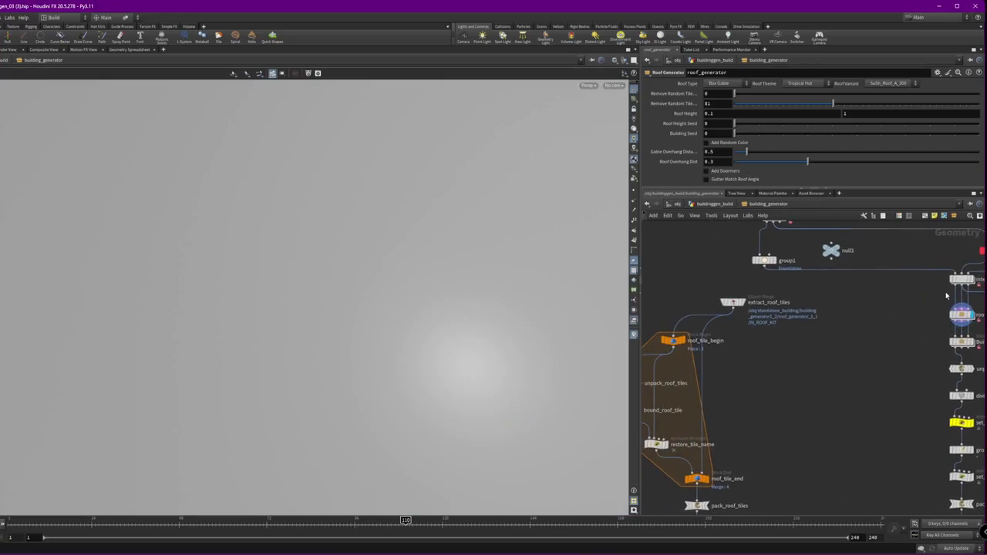
pyautogui.scroll(-2, 810, 370)
pyautogui.press('Escape')
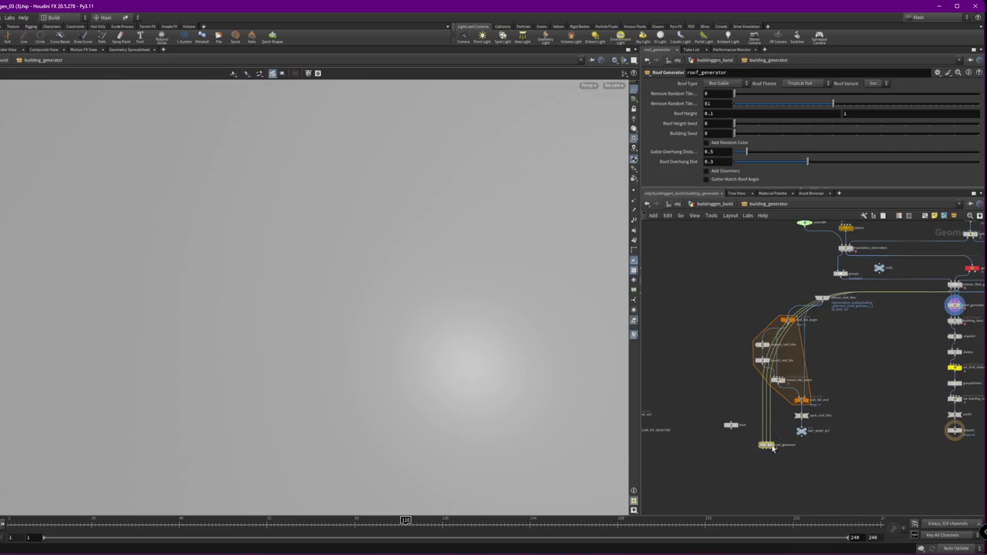
pyautogui.press('f')
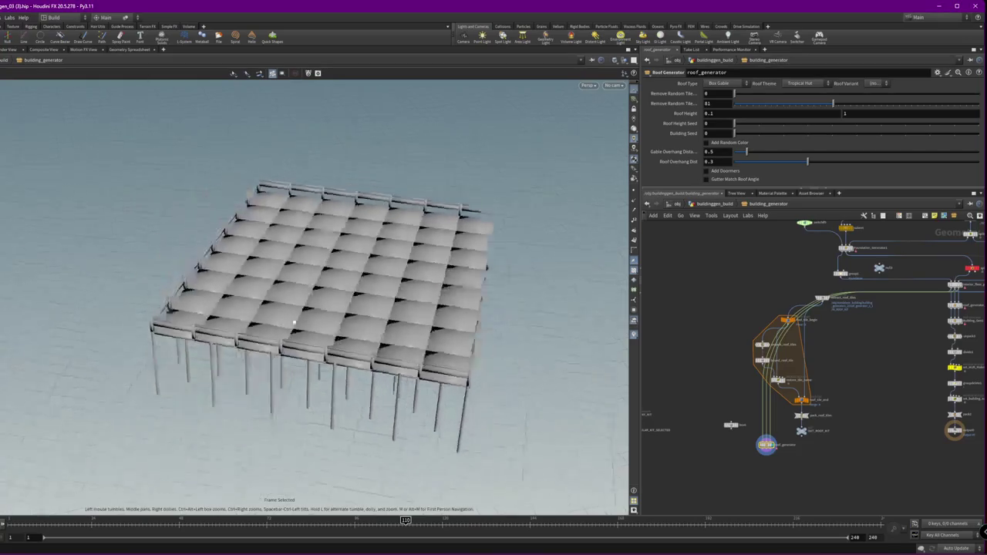
pyautogui.scroll(3, 851, 397)
pyautogui.moveTo(711, 478); pyautogui.dragTo(893, 352)
pyautogui.scroll(-2, 953, 337)
pyautogui.hotkey('ctrl', 'z')
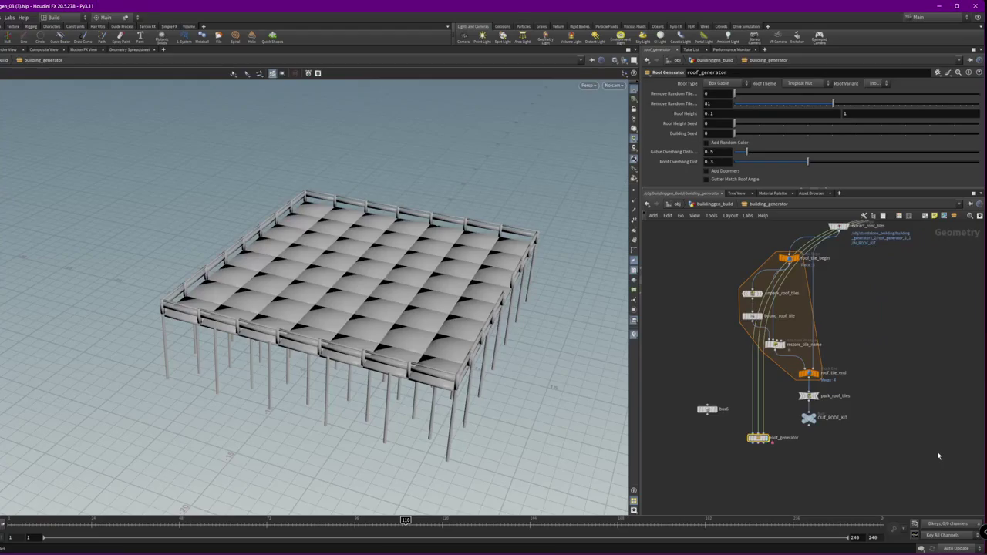
# Display interior_floor_plan1 and add a Null node, null4, beside it
pyautogui.click(706, 409)
pyautogui.moveTo(706, 409); pyautogui.dragTo(874, 266, button='middle')
pyautogui.click(866, 260)
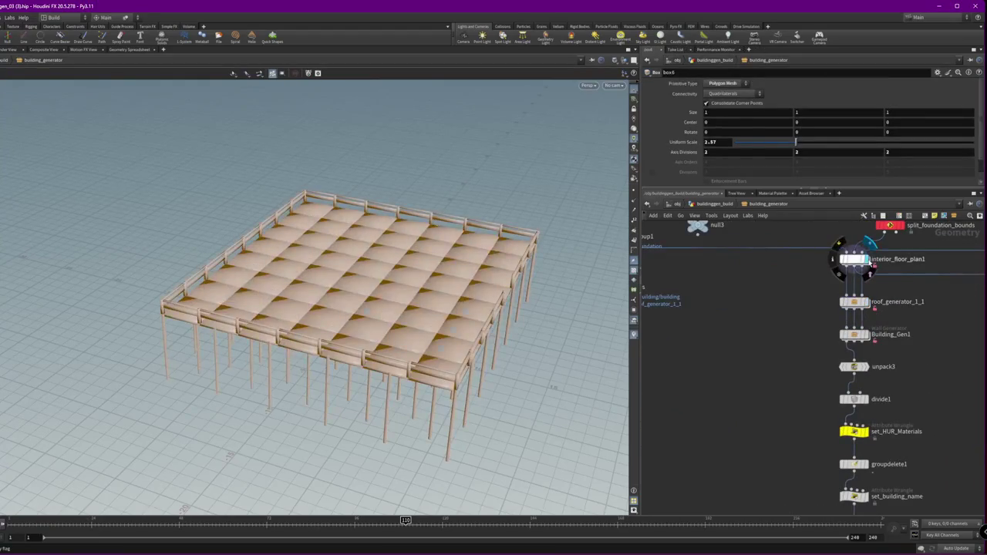
pyautogui.press('Tab')
pyautogui.write('null')
pyautogui.press('Return')
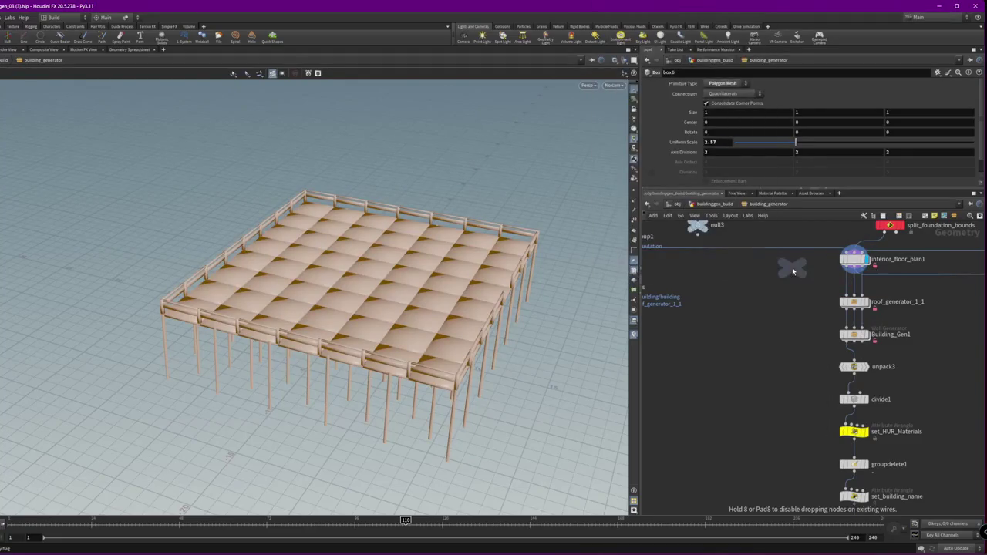
pyautogui.click(792, 267)
# Copy-paste null4 as null5, wire interior_floor_plan1 into null4, and reset the viewport
pyautogui.scroll(3, 791, 336)
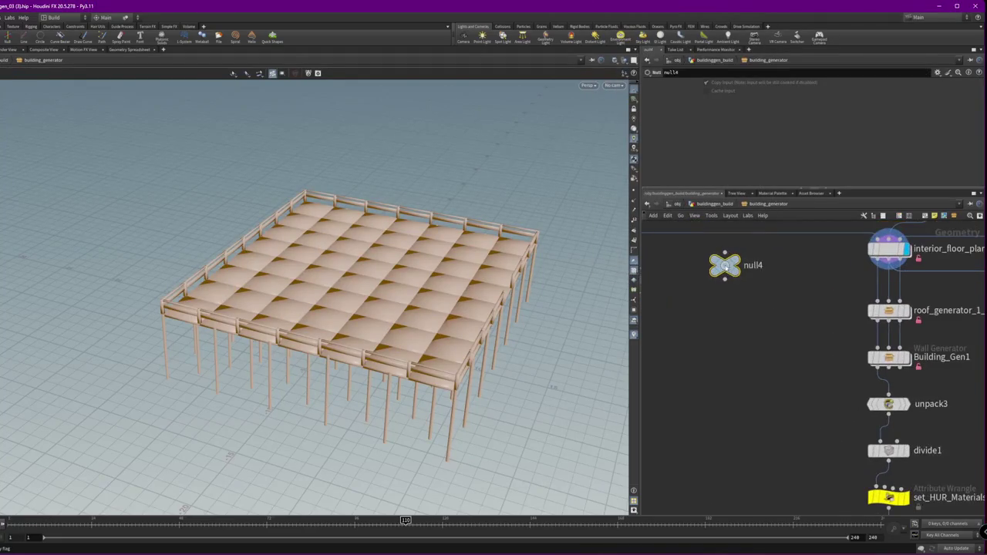
pyautogui.hotkey('ctrl', 'c')
pyautogui.hotkey('ctrl', 'v')
pyautogui.moveTo(877, 267); pyautogui.dragTo(721, 284)
pyautogui.click(719, 303)
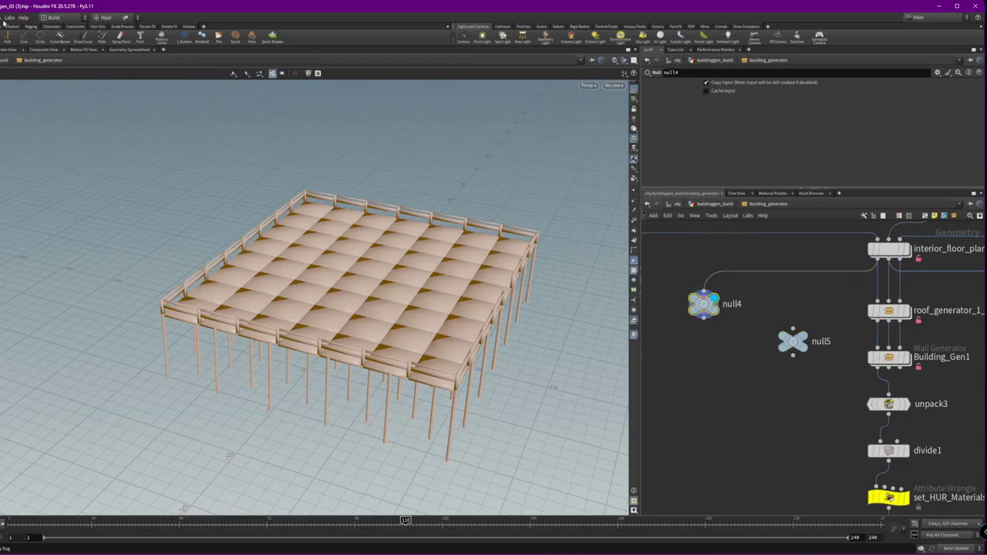
pyautogui.click(7, 18)
pyautogui.click(20, 48)
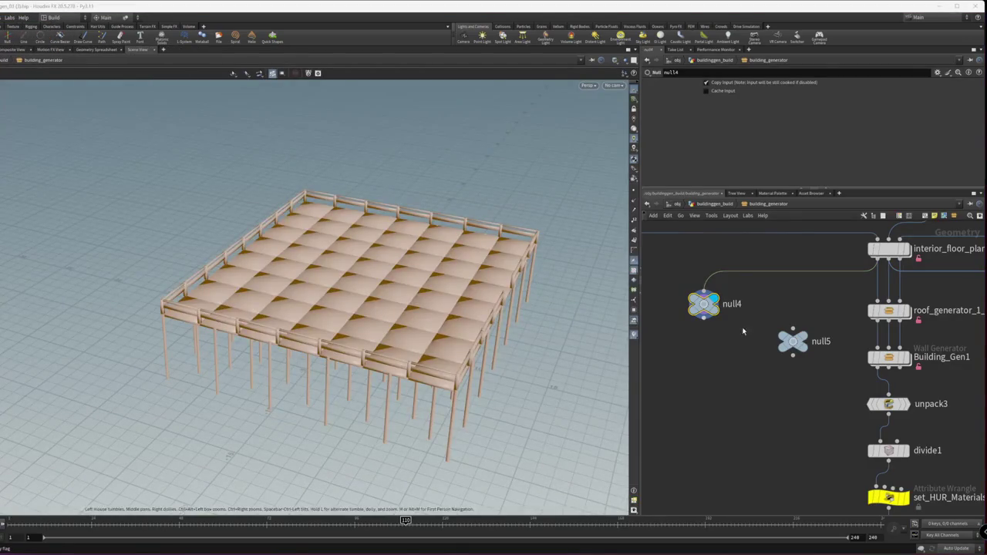
# Duplicate the null as null6 and duplicate roof_generator as roof_generator1
pyautogui.click(807, 342)
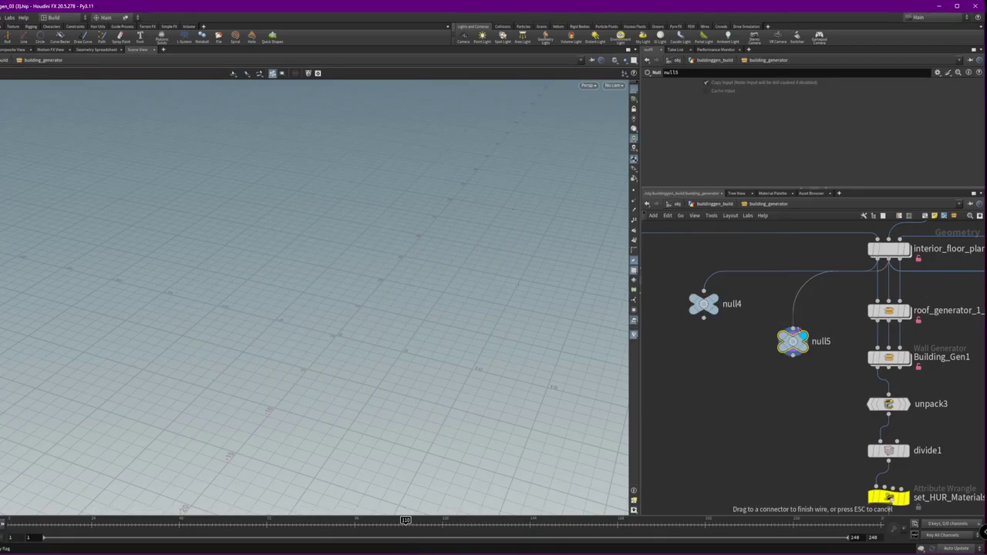
pyautogui.click(794, 330)
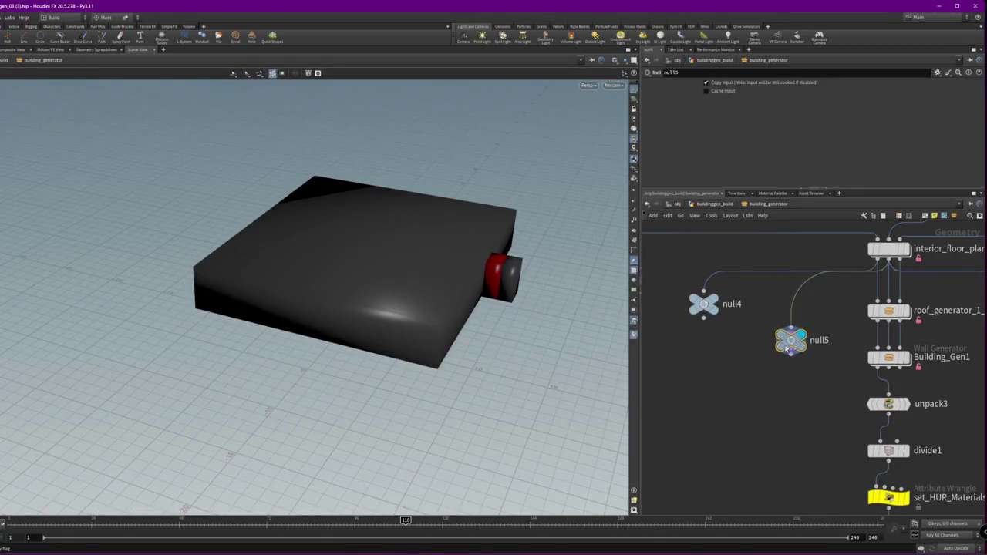
pyautogui.keyDown('alt'); pyautogui.moveTo(792, 341); pyautogui.dragTo(779, 383); pyautogui.keyUp('alt')
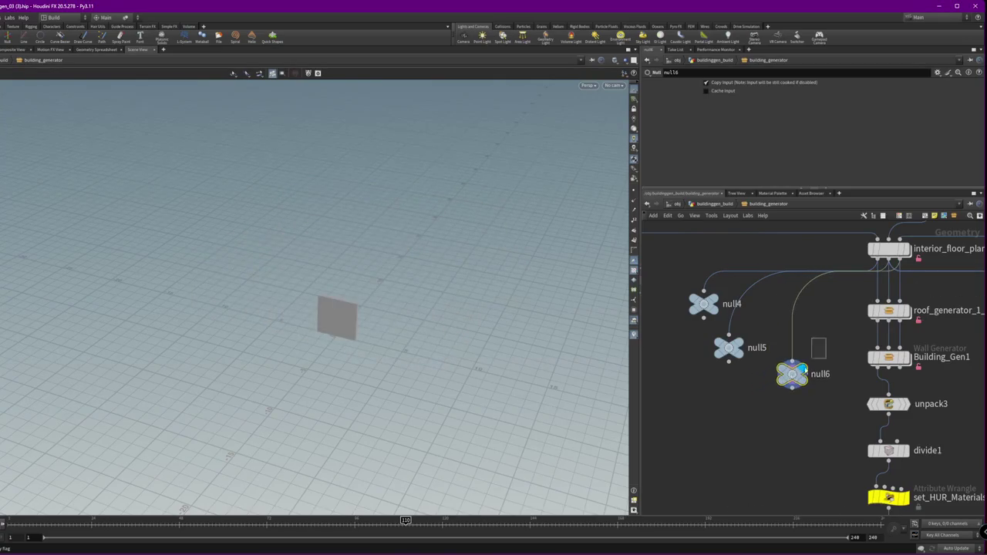
pyautogui.scroll(-3, 820, 346)
pyautogui.moveTo(694, 378); pyautogui.dragTo(850, 378, button='middle')
pyautogui.moveTo(717, 506); pyautogui.dragTo(741, 435, button='middle')
pyautogui.click(717, 404)
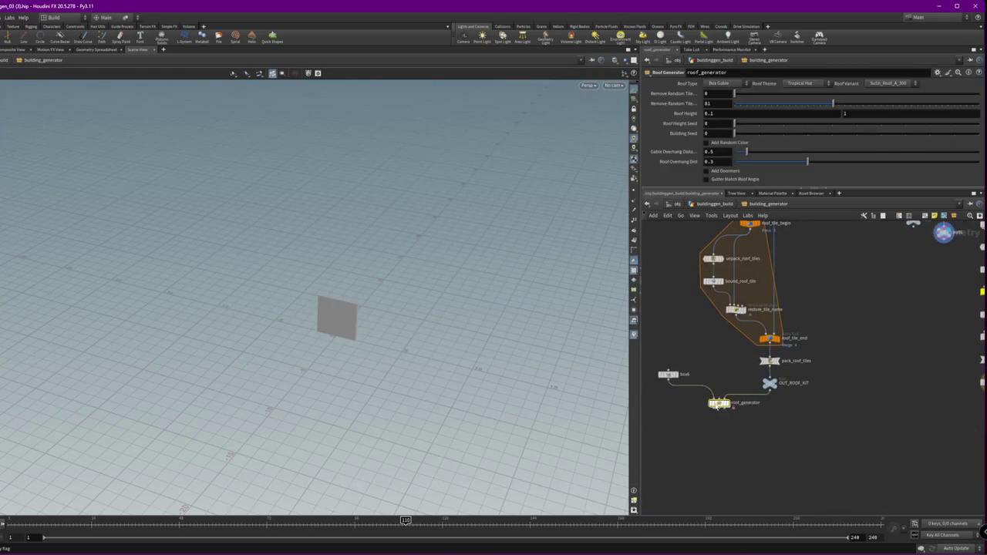
pyautogui.keyDown('alt'); pyautogui.moveTo(713, 403); pyautogui.dragTo(919, 286); pyautogui.keyUp('alt')
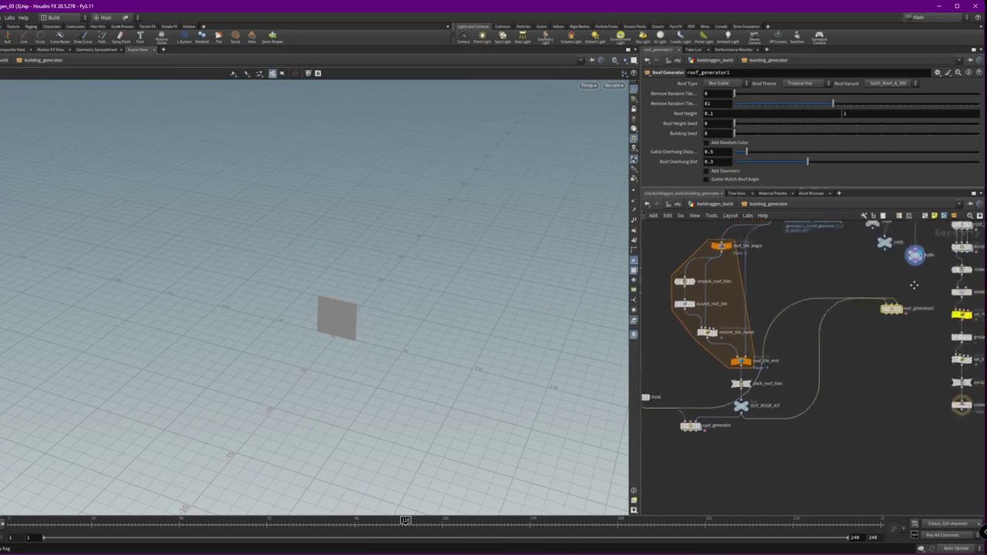
# Wire null5 into roof_generator1, sweep-connect nodes, and undo the auto layout
pyautogui.scroll(3, 802, 351)
pyautogui.moveTo(787, 364); pyautogui.dragTo(774, 424)
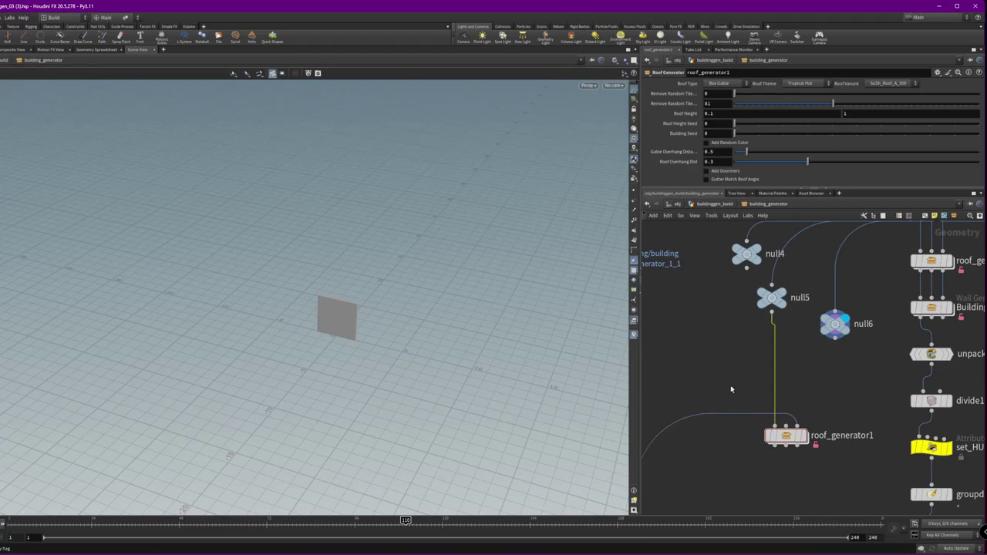
pyautogui.click(733, 383)
pyautogui.press('j')
pyautogui.moveTo(748, 404); pyautogui.dragTo(804, 366)
pyautogui.press('l')
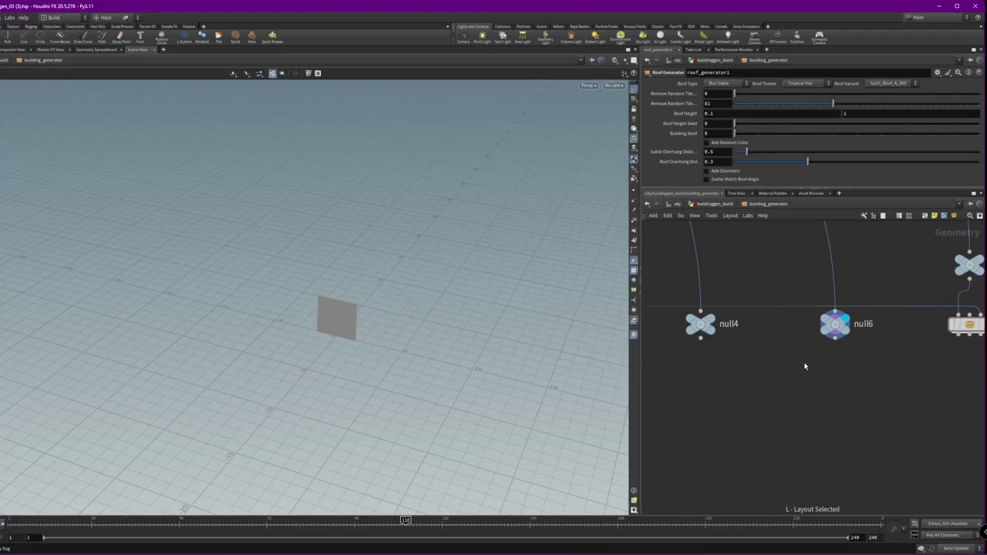
pyautogui.scroll(-3, 804, 366)
pyautogui.hotkey('ctrl', 'z')
# Center on null5, null6 and roof_generator1 and cut both input wires into roof_generator1
pyautogui.scroll(3, 841, 389)
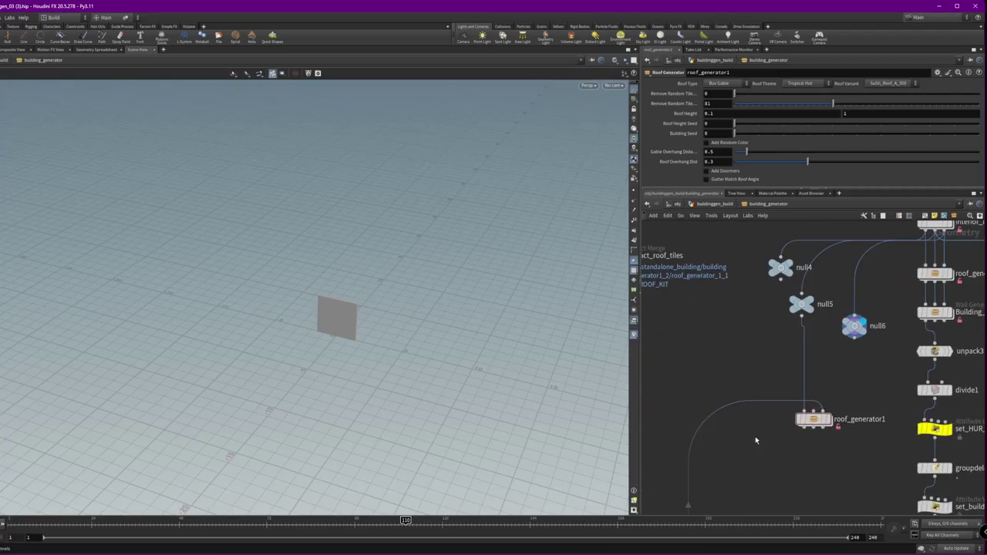
pyautogui.press('h')
pyautogui.scroll(5, 789, 395)
pyautogui.scroll(3, 738, 442)
pyautogui.moveTo(738, 442); pyautogui.dragTo(821, 440, button='middle')
pyautogui.press('r')
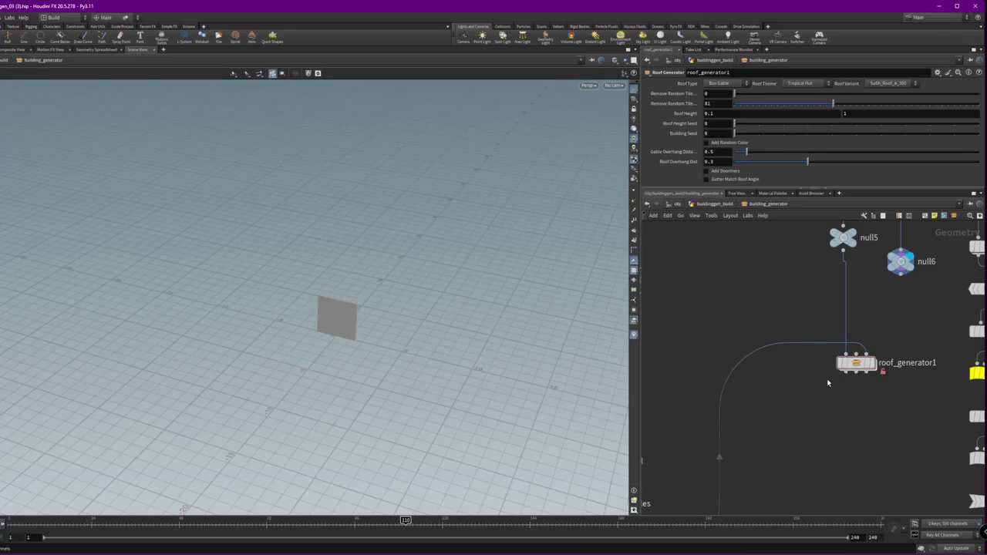
pyautogui.press('c')
pyautogui.press('z')
pyautogui.moveTo(828, 383); pyautogui.dragTo(843, 281)
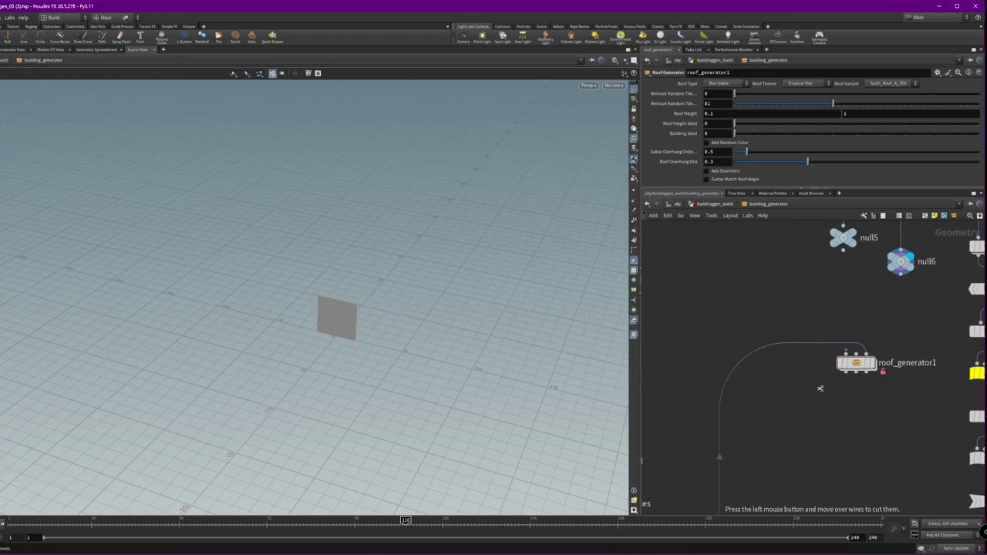
# Connect OUT_ROOF_KIT and null4 into roof_generator1 to show the grey tiled roof
pyautogui.moveTo(874, 304); pyautogui.dragTo(837, 366, button='middle')
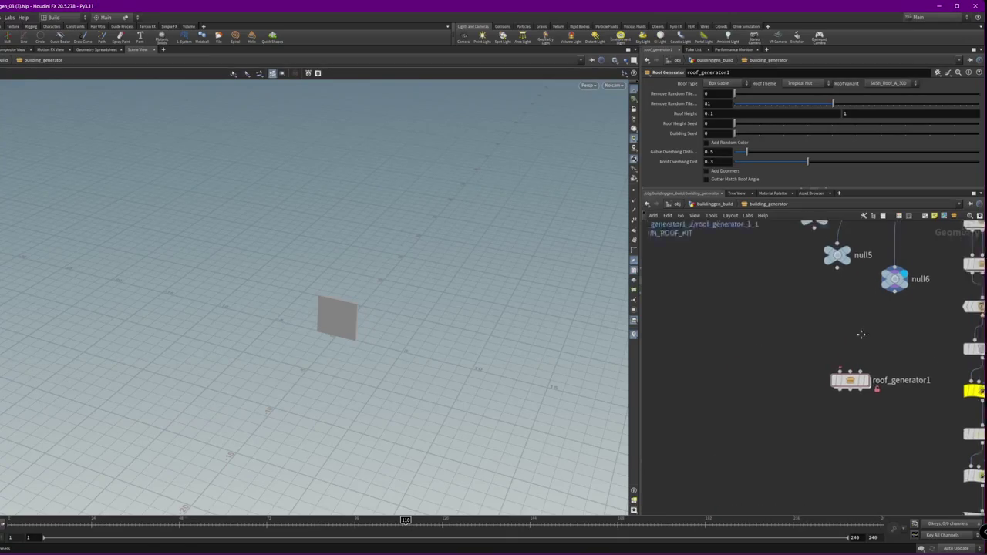
pyautogui.scroll(-2, 837, 365)
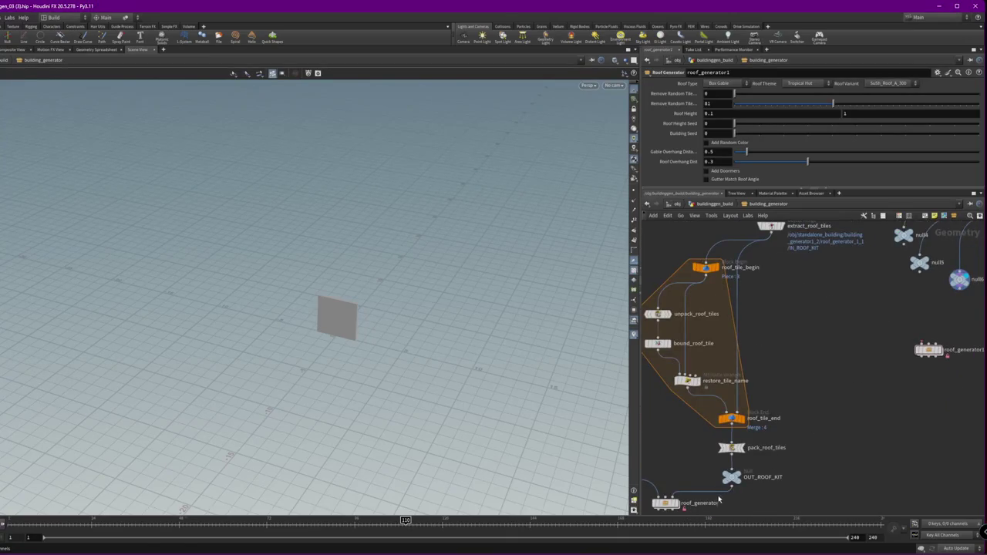
pyautogui.moveTo(769, 487); pyautogui.dragTo(929, 345)
pyautogui.scroll(2, 822, 326)
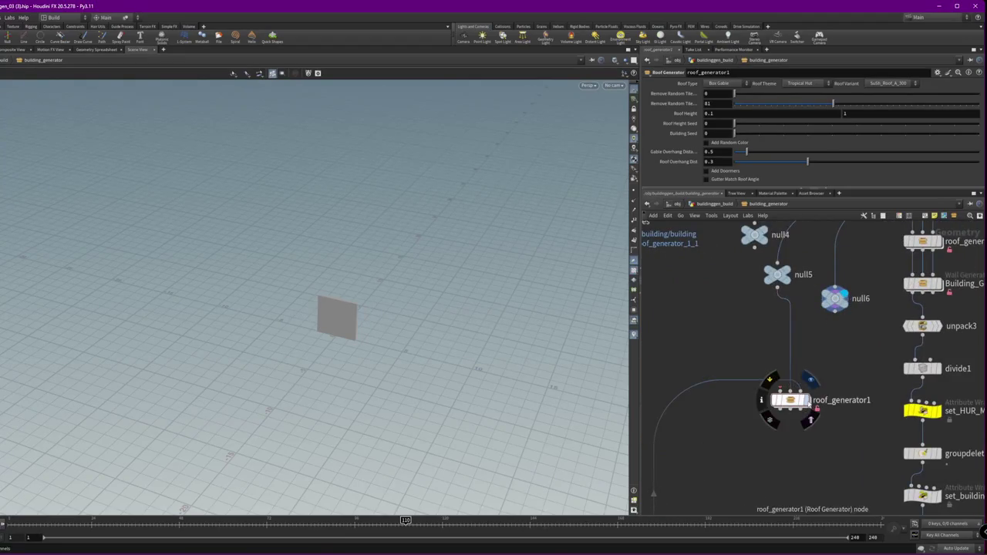
pyautogui.moveTo(754, 248)
pyautogui.mouseDown()
pyautogui.moveTo(761, 351)
pyautogui.moveTo(788, 389)
pyautogui.mouseUp()
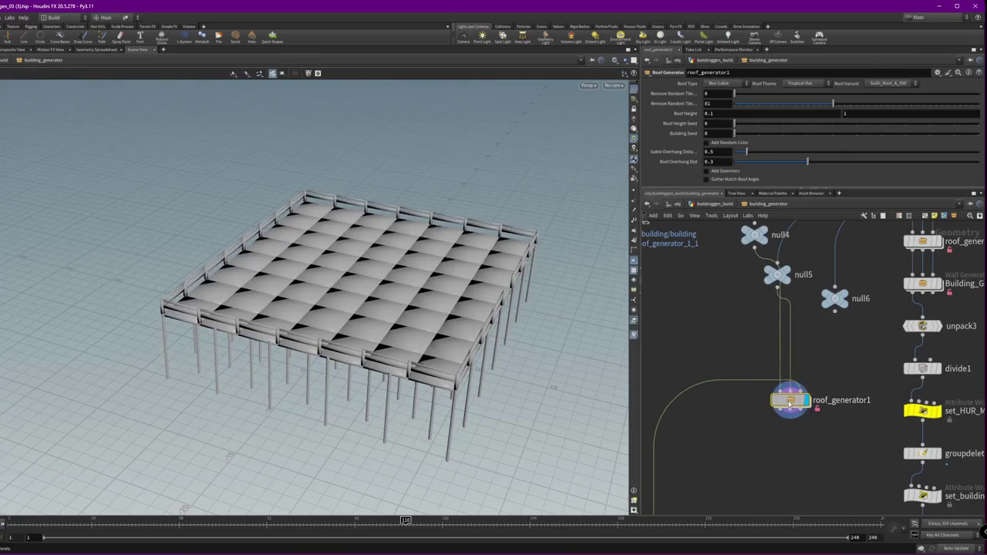
# Inside roof_generator1, cut the wire feeding INPUT_VOLUMES, then undo the cut
pyautogui.doubleClick(789, 400)
pyautogui.scroll(5, 880, 367)
pyautogui.scroll(2, 870, 293)
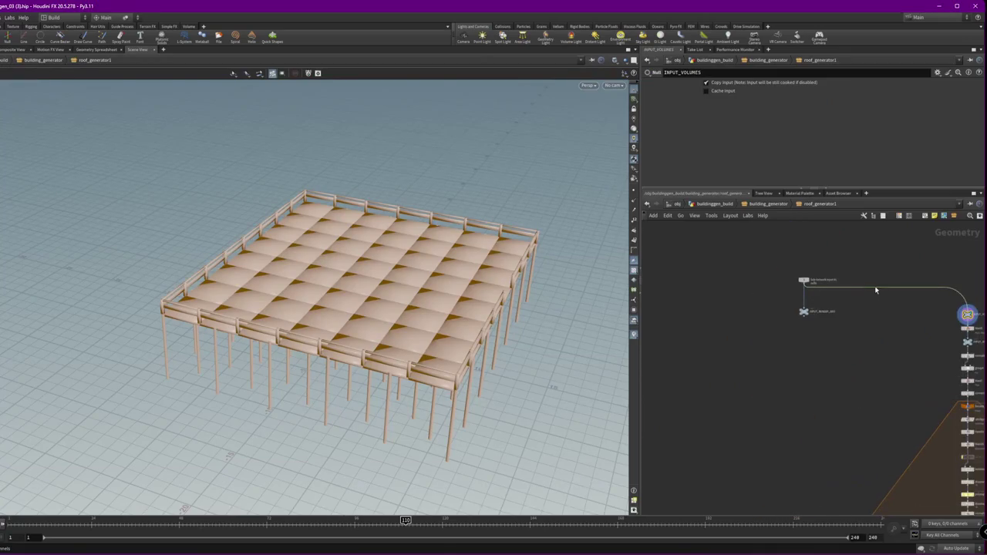
pyautogui.moveTo(899, 283); pyautogui.dragTo(804, 332, button='middle')
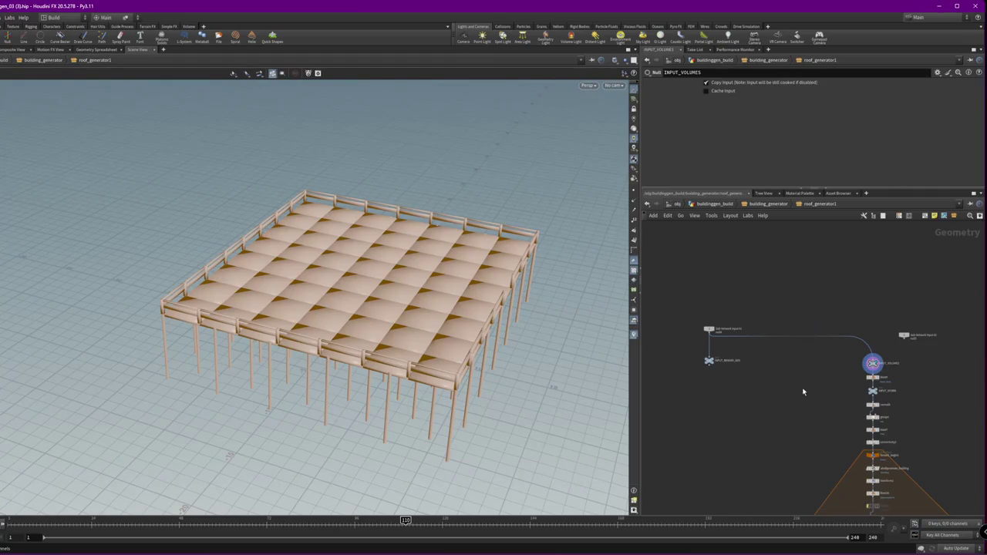
pyautogui.scroll(-4, 803, 392)
pyautogui.scroll(2, 806, 355)
pyautogui.scroll(2, 808, 321)
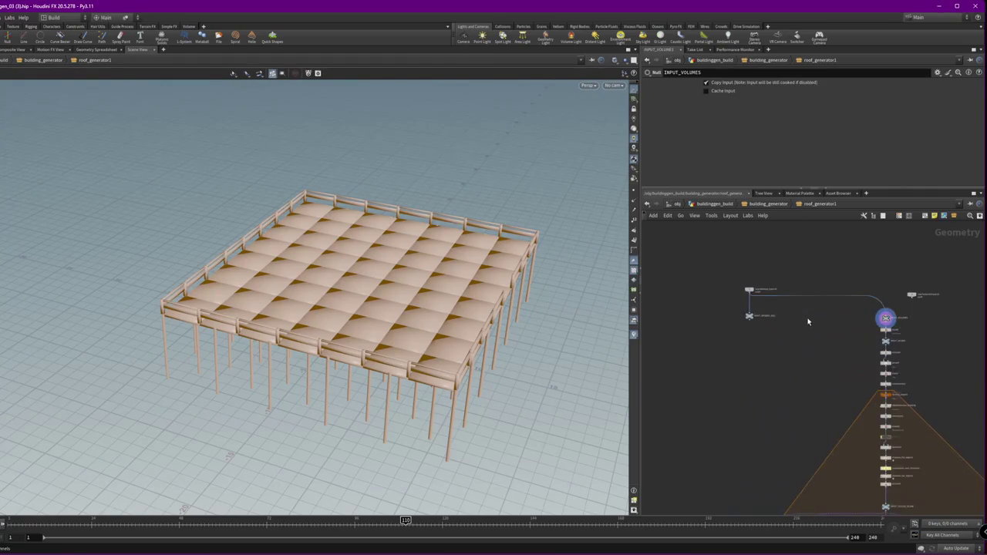
pyautogui.press('y')
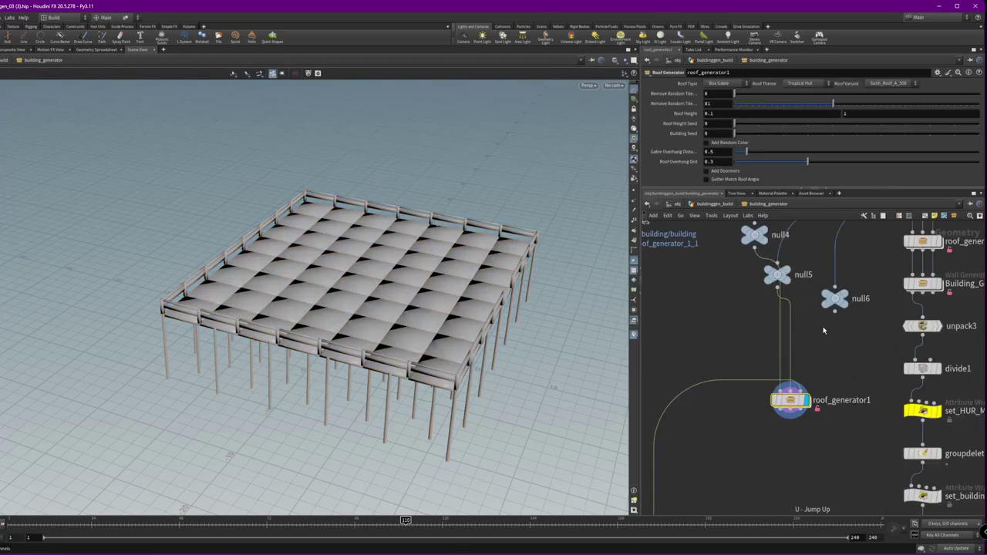
pyautogui.press('y')
pyautogui.moveTo(804, 325); pyautogui.dragTo(813, 258)
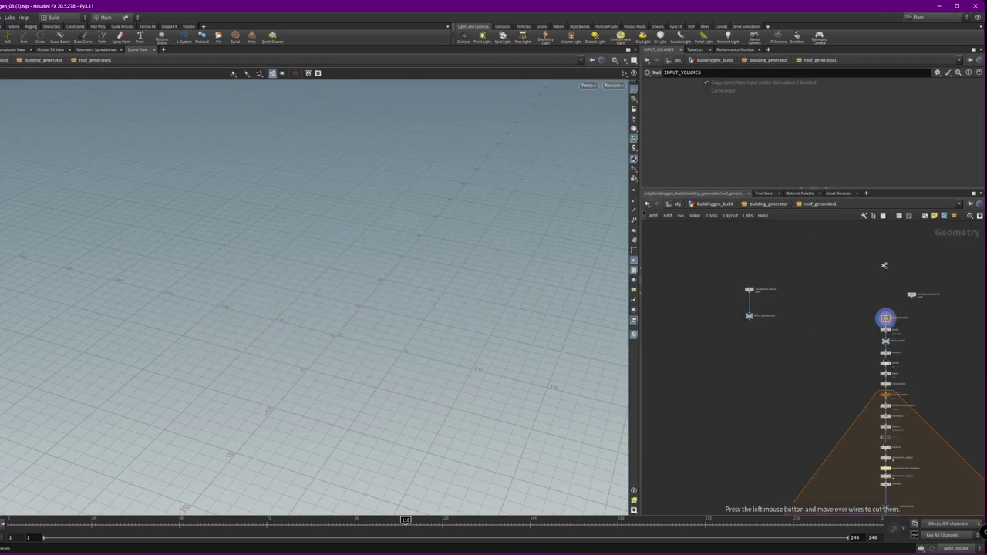
pyautogui.scroll(3, 882, 295)
pyautogui.hotkey('ctrl', 'z')
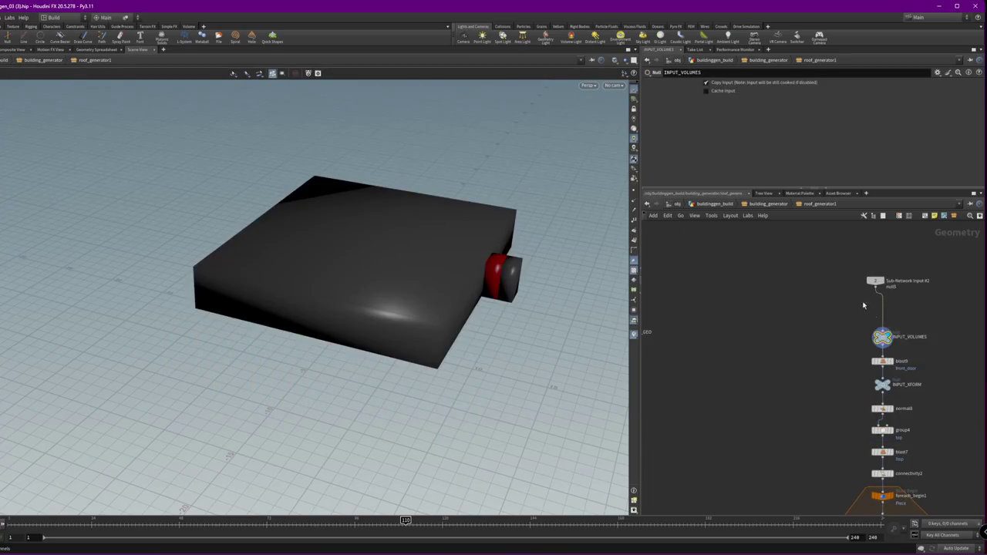
# Back in the parent network, display Building_Gen1 and wire roof_generator1 into it
pyautogui.press('u')
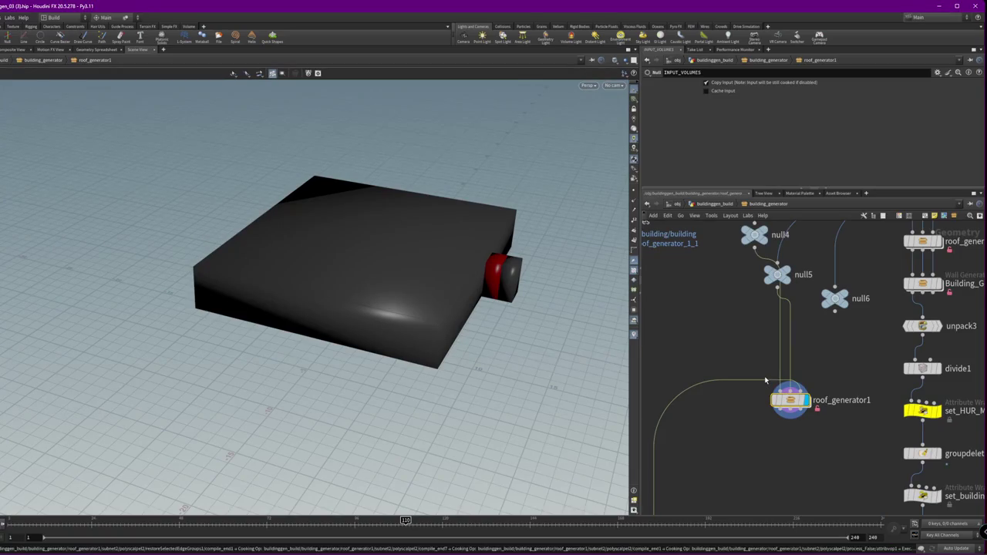
pyautogui.click(783, 397)
pyautogui.moveTo(826, 359); pyautogui.dragTo(782, 375, button='middle')
pyautogui.moveTo(386, 231)
pyautogui.mouseDown()
pyautogui.moveTo(385, 264)
pyautogui.moveTo(244, 329)
pyautogui.mouseUp()
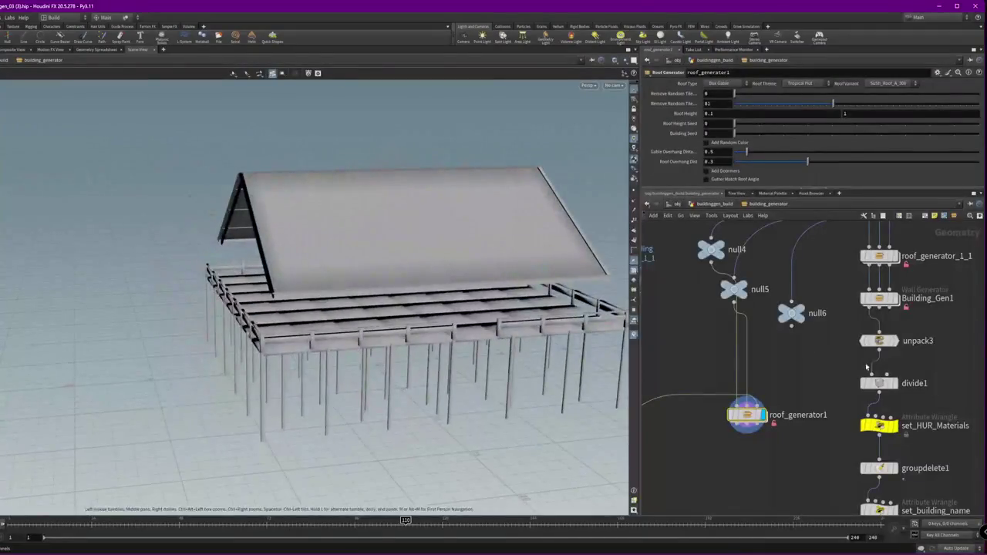
pyautogui.click(900, 280)
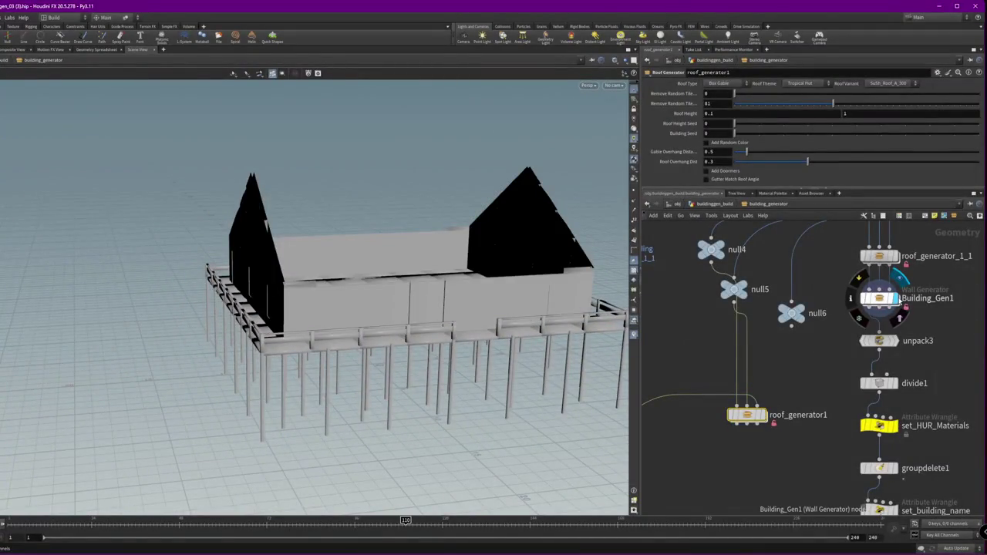
pyautogui.moveTo(879, 257)
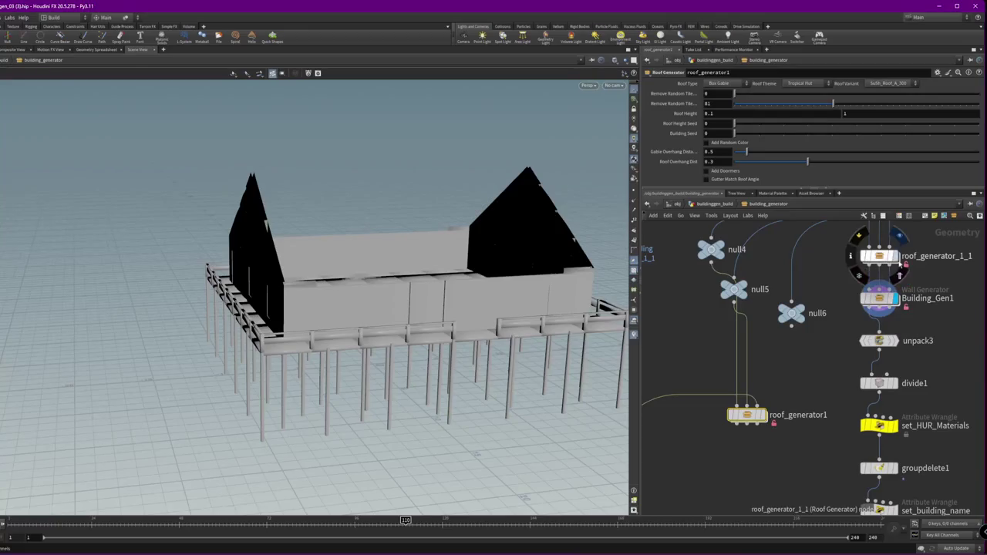
pyautogui.click(741, 426)
pyautogui.click(879, 283)
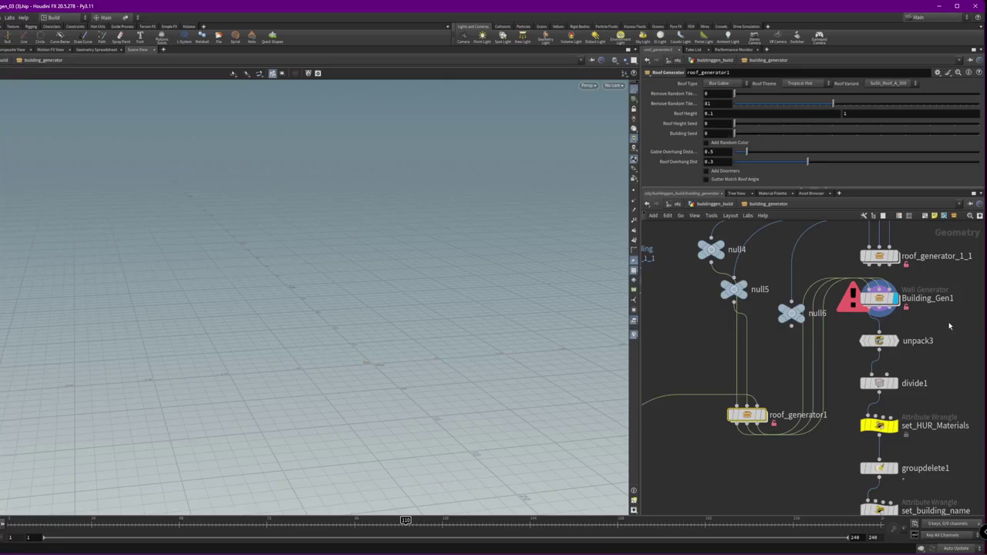
# Delete roof_generator1 and restore it, then move roof_generator_1_1 right and enter it
pyautogui.press('Delete')
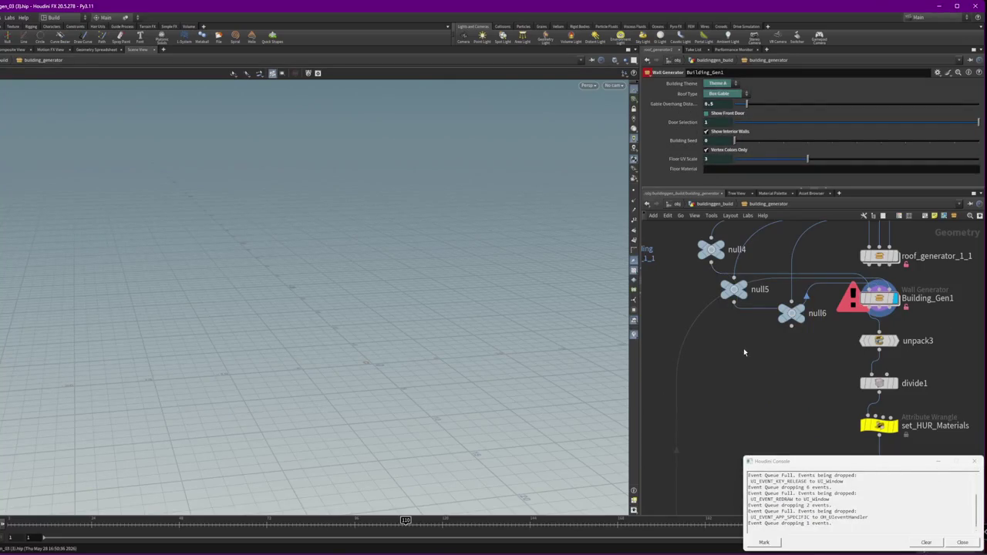
pyautogui.click(963, 542)
pyautogui.hotkey('ctrl', 'z')
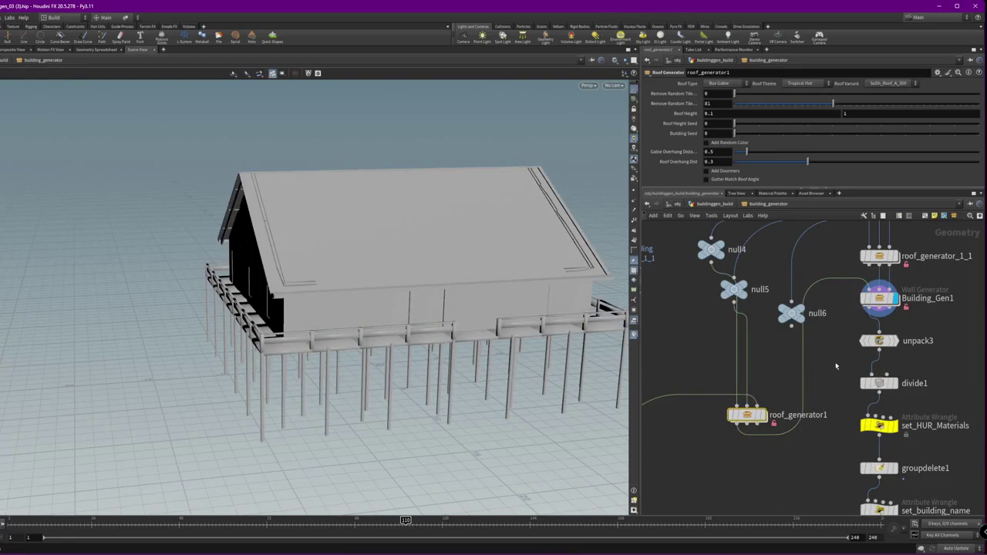
pyautogui.moveTo(837, 398); pyautogui.dragTo(796, 481, button='middle')
pyautogui.moveTo(822, 337); pyautogui.dragTo(898, 340)
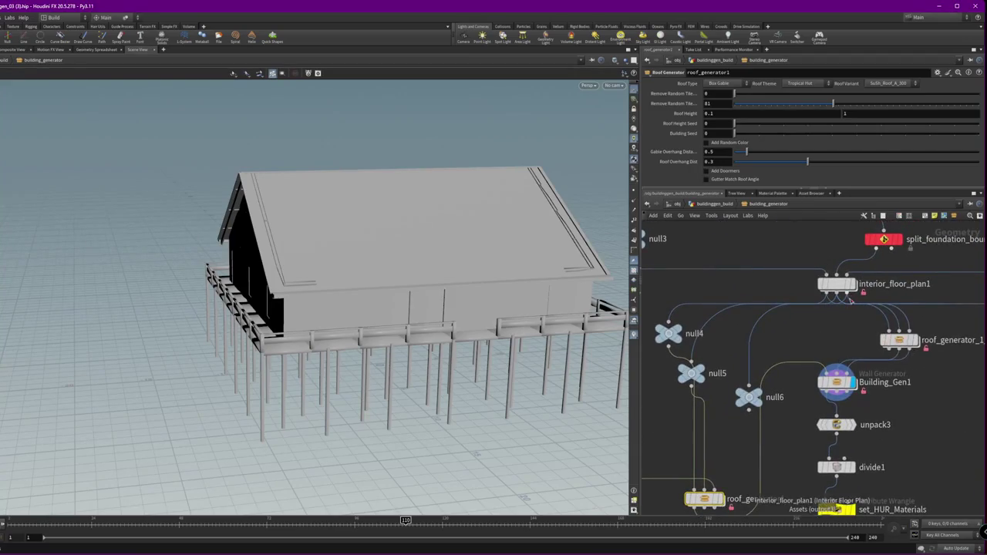
pyautogui.doubleClick(898, 340)
# Frame roof_generator_1_1's inner network, inspect output1, then return to building_generator
pyautogui.press('h')
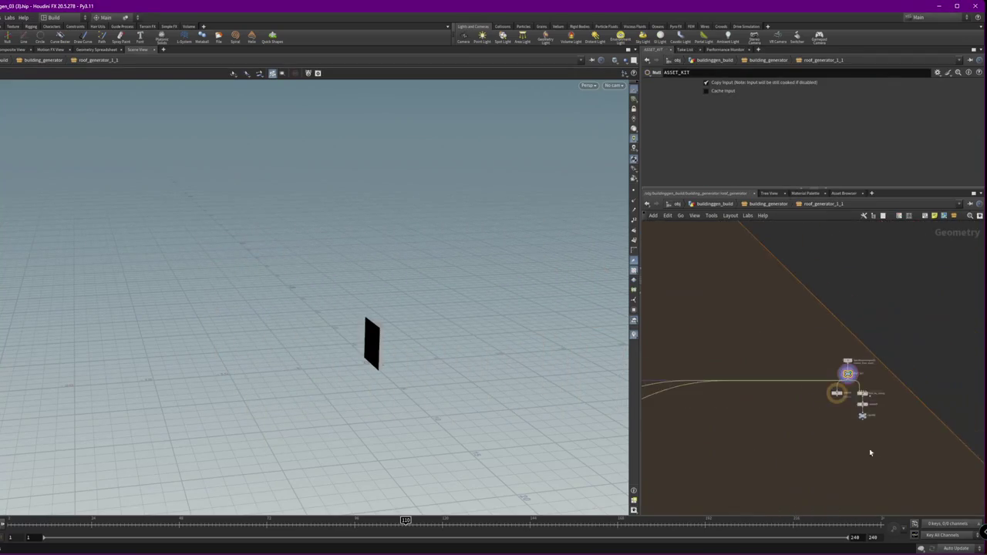
pyautogui.click(816, 205)
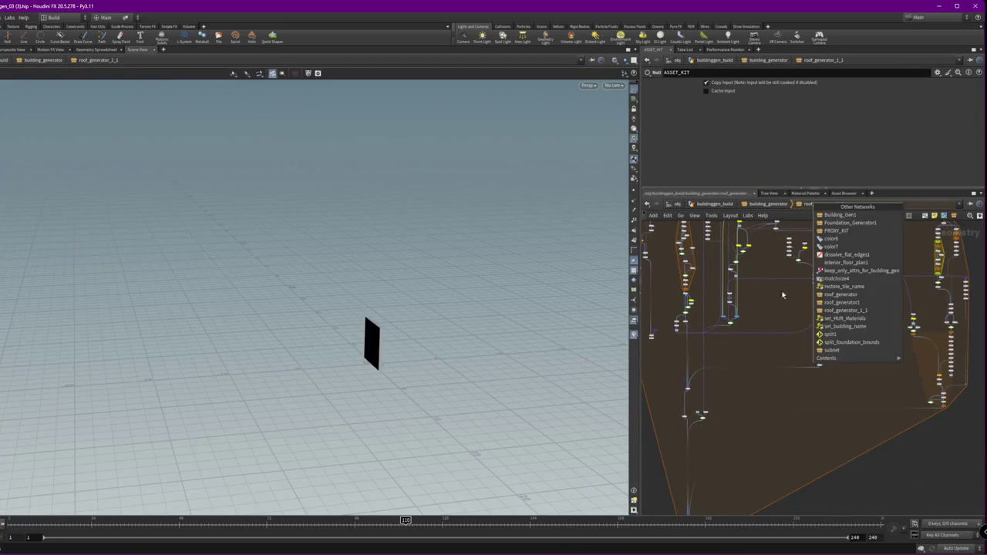
pyautogui.scroll(6, 777, 347)
pyautogui.click(774, 391)
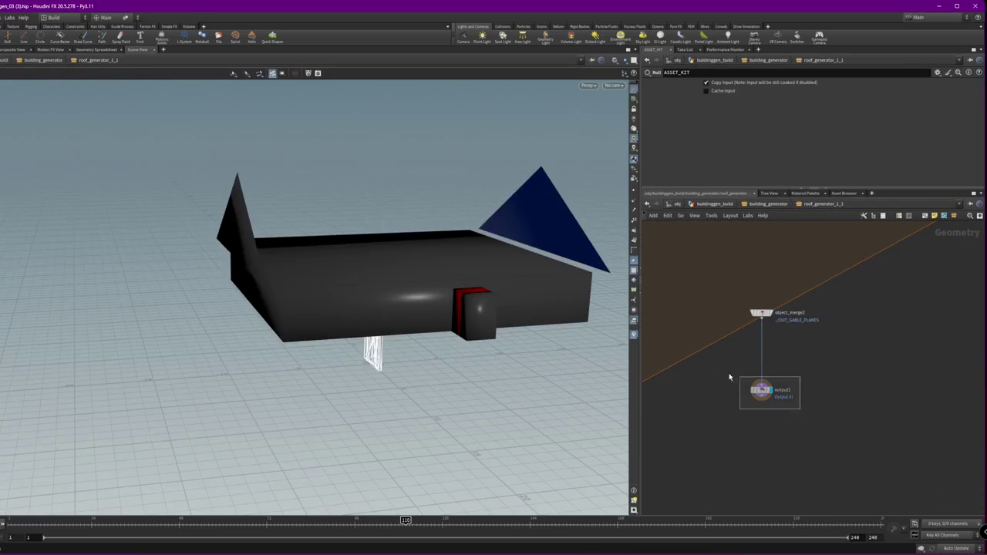
pyautogui.scroll(-5, 749, 396)
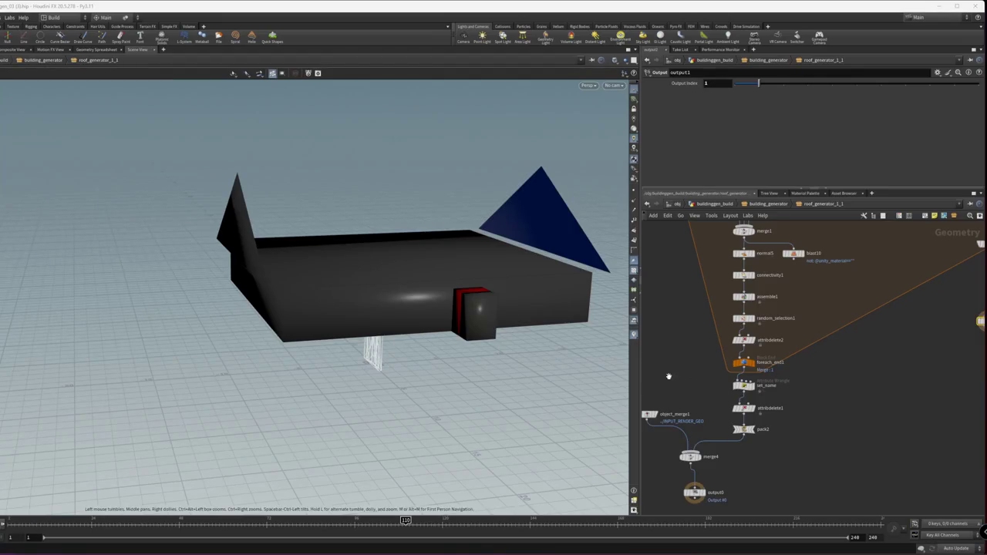
pyautogui.click(892, 392)
pyautogui.click(769, 205)
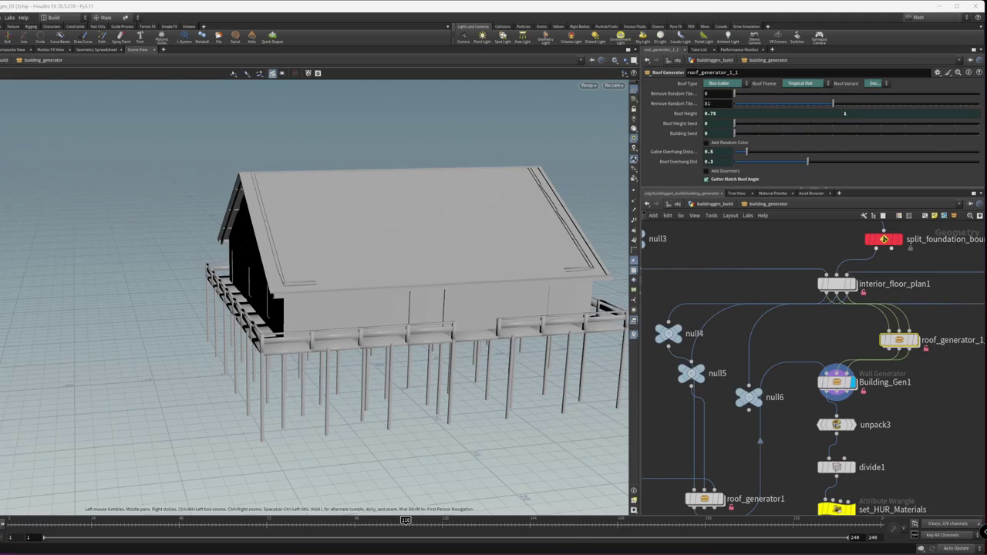
# Zoom in on the house corner and railings, then inspect box5's size and centre
pyautogui.moveTo(476, 416); pyautogui.dragTo(562, 300)
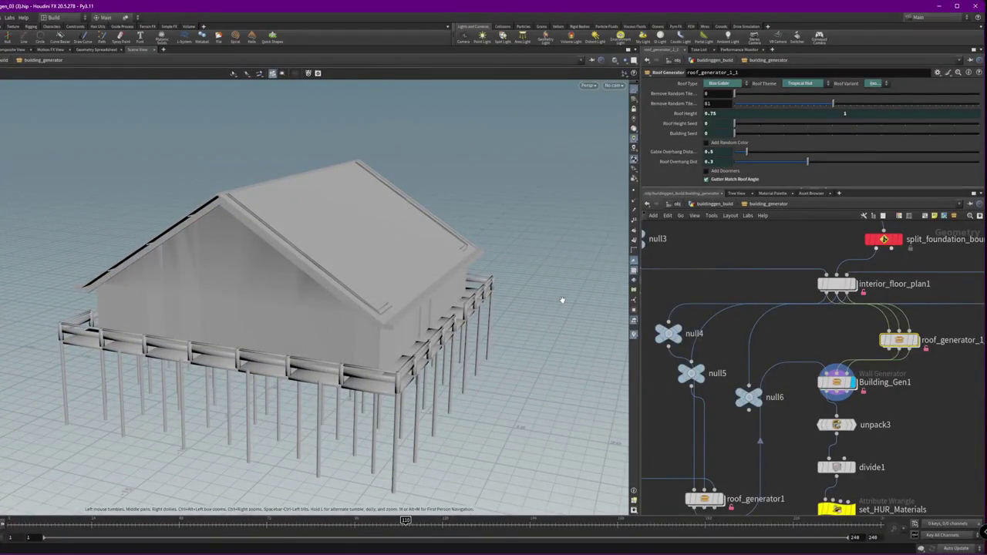
pyautogui.moveTo(334, 203)
pyautogui.mouseDown()
pyautogui.moveTo(205, 255)
pyautogui.moveTo(363, 258)
pyautogui.moveTo(255, 251)
pyautogui.moveTo(342, 249)
pyautogui.moveTo(256, 203)
pyautogui.moveTo(163, 194)
pyautogui.moveTo(346, 205)
pyautogui.moveTo(408, 221)
pyautogui.moveTo(373, 225)
pyautogui.moveTo(422, 186)
pyautogui.mouseUp()
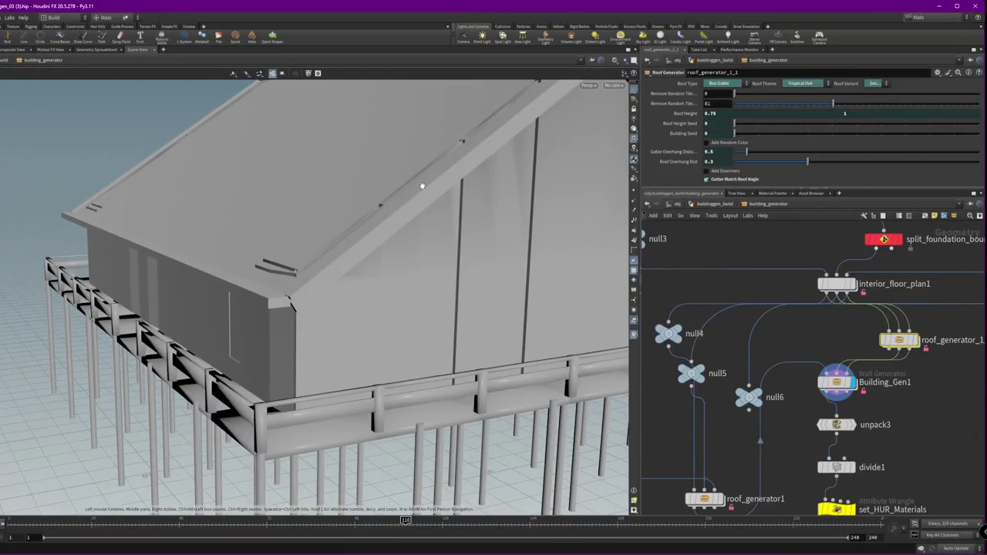
pyautogui.moveTo(422, 186); pyautogui.dragTo(421, 185)
pyautogui.scroll(5, 369, 303)
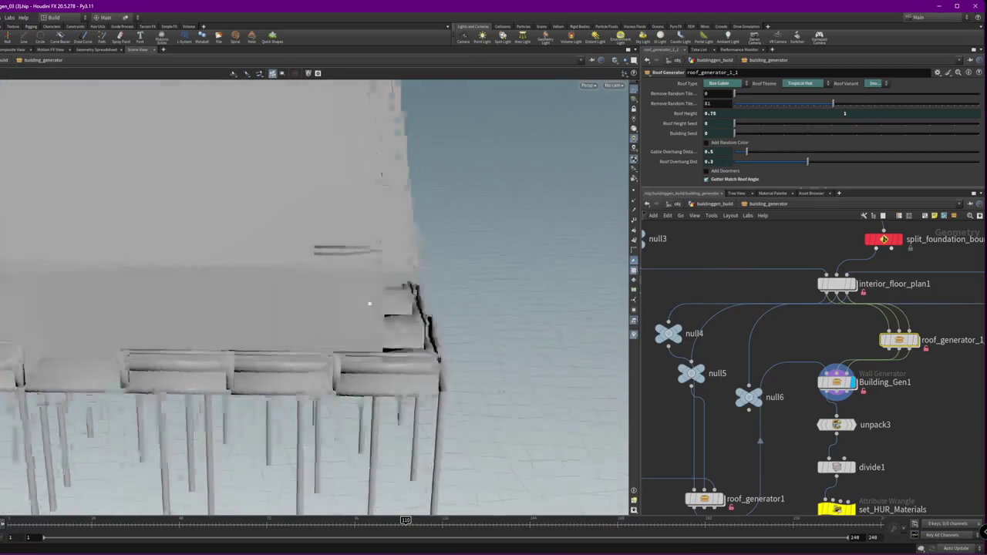
pyautogui.scroll(-5, 369, 303)
pyautogui.scroll(-1, 811, 258)
pyautogui.scroll(-4, 811, 258)
pyautogui.scroll(-2, 812, 258)
pyautogui.scroll(5, 811, 257)
pyautogui.click(835, 342)
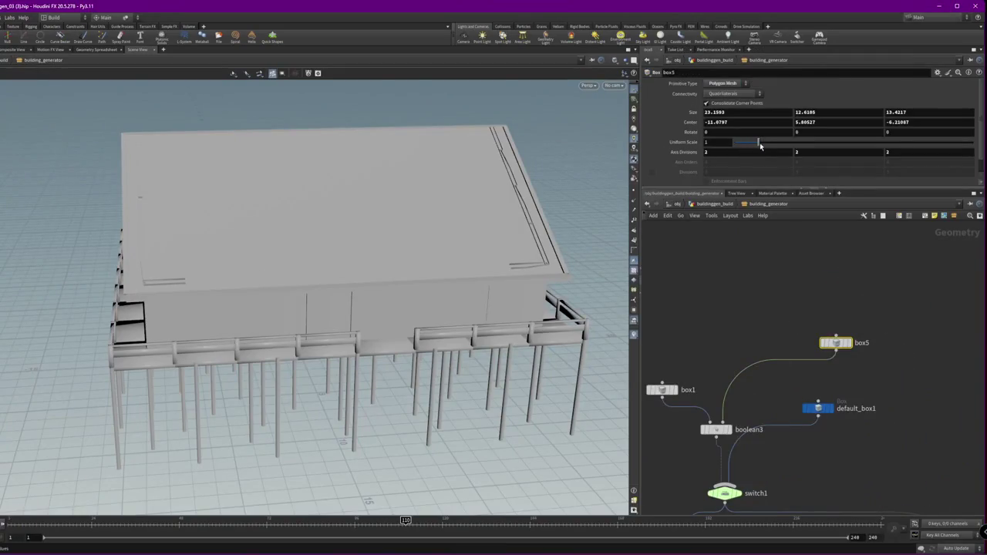
# Using default_box1's viewport handles, shrink its depth to about 10
pyautogui.moveTo(816, 364); pyautogui.dragTo(817, 275, button='middle')
pyautogui.moveTo(887, 351); pyautogui.dragTo(788, 289)
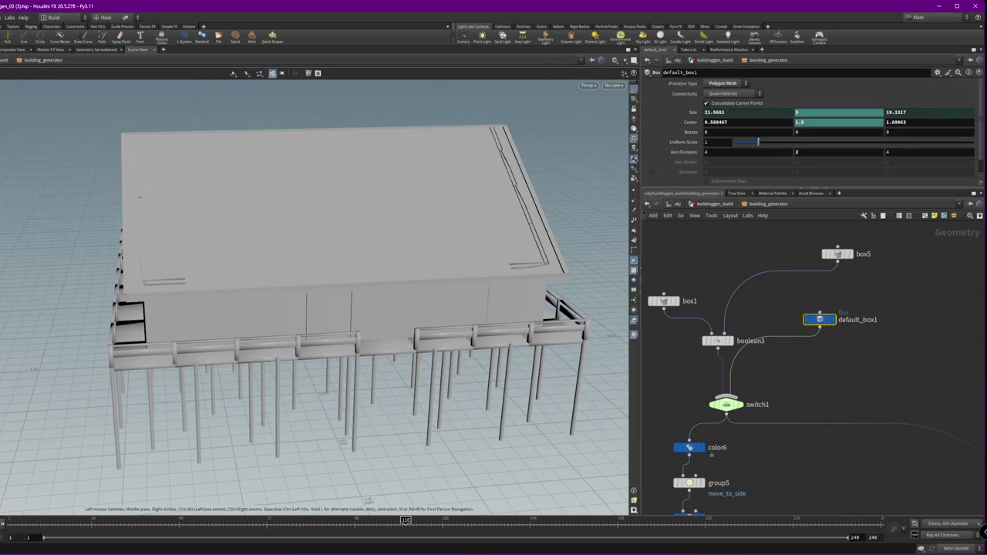
pyautogui.moveTo(343, 442); pyautogui.dragTo(379, 349)
pyautogui.press('Return')
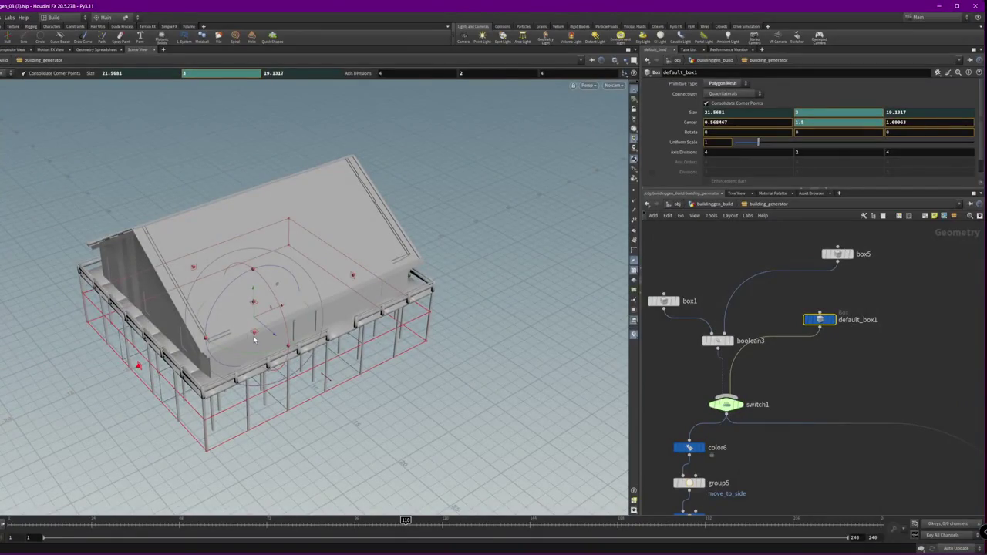
pyautogui.moveTo(254, 339)
pyautogui.mouseDown()
pyautogui.moveTo(113, 368)
pyautogui.moveTo(316, 168)
pyautogui.moveTo(60, 161)
pyautogui.moveTo(282, 243)
pyautogui.moveTo(57, 229)
pyautogui.moveTo(298, 252)
pyautogui.mouseUp()
pyautogui.press('Escape')
# Adjust the default box's depth and centre, shortening it so the house front pulls back
pyautogui.press('Return')
pyautogui.moveTo(281, 306)
pyautogui.mouseDown()
pyautogui.moveTo(519, 233)
pyautogui.moveTo(426, 111)
pyautogui.moveTo(506, 235)
pyautogui.mouseUp()
pyautogui.moveTo(448, 196)
pyautogui.mouseDown()
pyautogui.moveTo(393, 278)
pyautogui.moveTo(337, 204)
pyautogui.mouseUp()
pyautogui.press('Return')
pyautogui.moveTo(294, 250); pyautogui.dragTo(333, 267)
pyautogui.press('Escape')
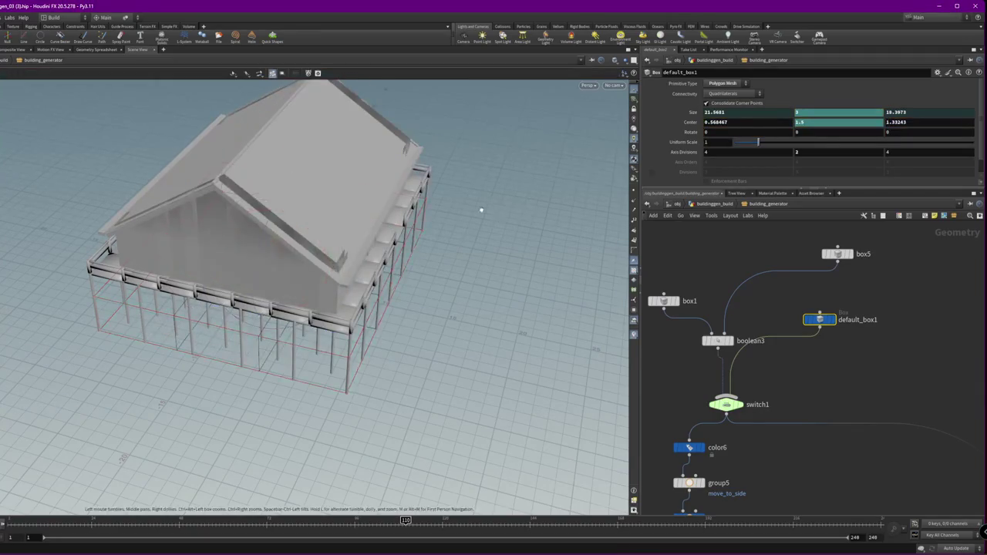
pyautogui.moveTo(480, 209); pyautogui.dragTo(282, 297)
pyautogui.press('Return')
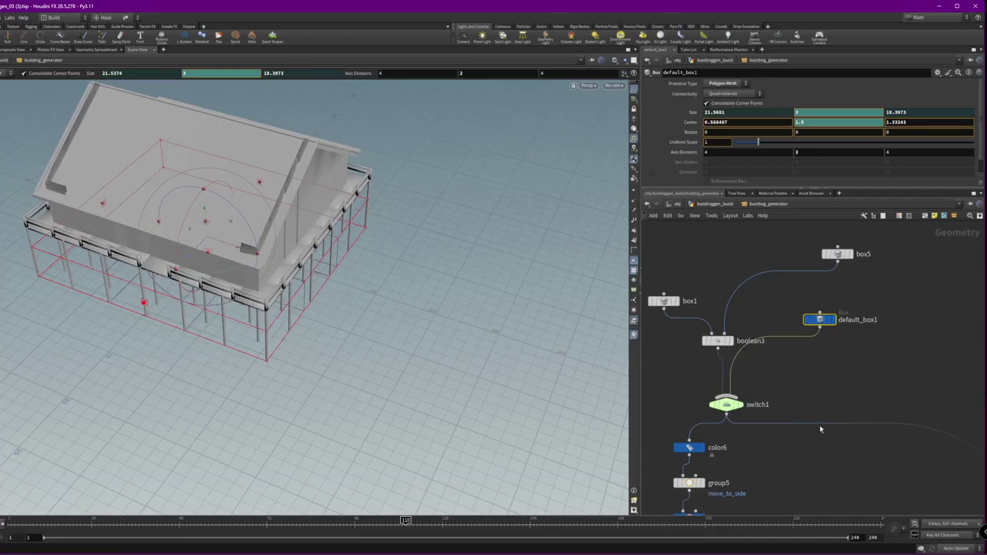
pyautogui.moveTo(273, 389); pyautogui.dragTo(154, 324)
# Set switch1 to the boolean3 branch, compare box5 and box1, then delete box5
pyautogui.click(726, 404)
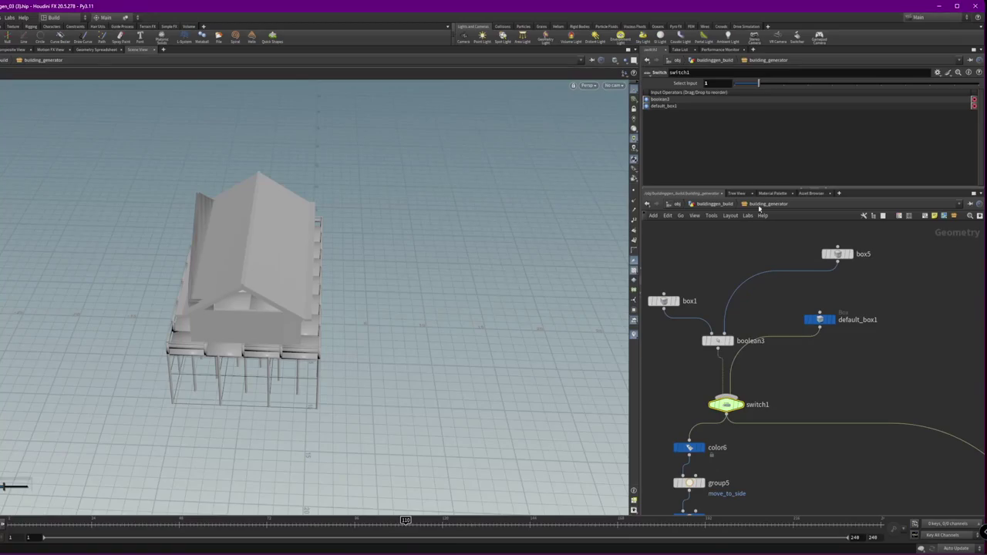
pyautogui.moveTo(754, 84); pyautogui.dragTo(710, 108)
pyautogui.moveTo(400, 201)
pyautogui.keyDown('alt'); pyautogui.mouseDown()
pyautogui.moveTo(291, 257)
pyautogui.moveTo(394, 203)
pyautogui.mouseUp(); pyautogui.keyUp('alt')
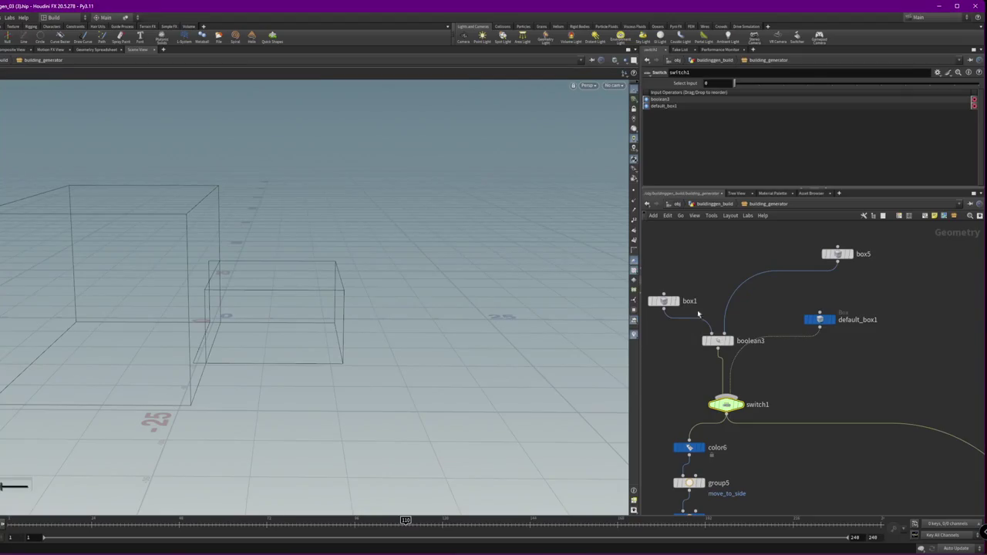
pyautogui.click(837, 253)
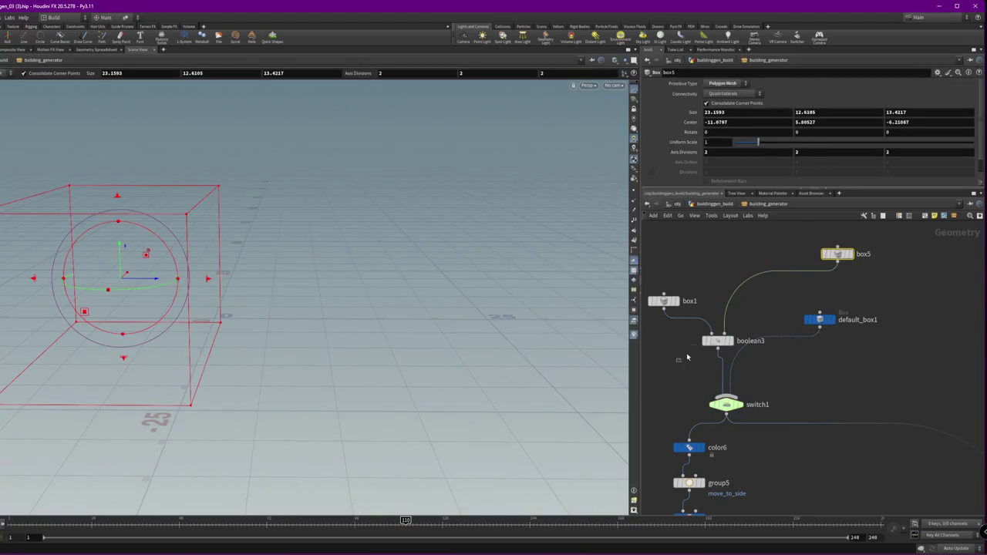
pyautogui.click(664, 301)
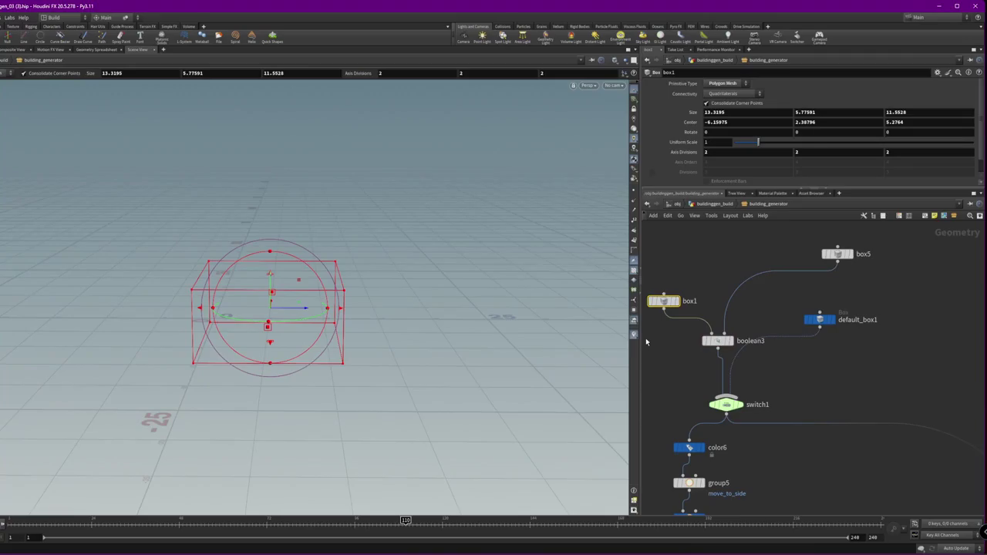
pyautogui.click(837, 254)
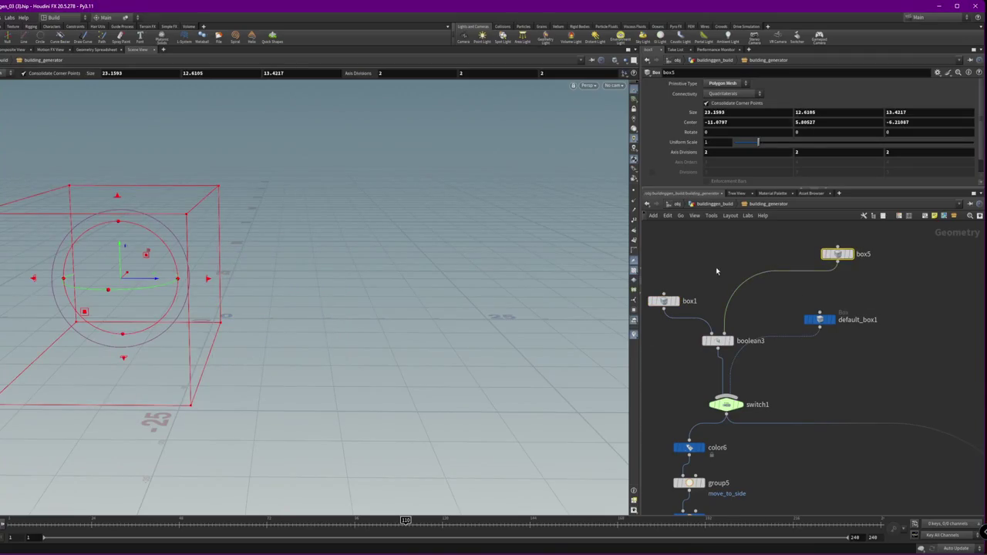
pyautogui.press('Delete')
# Copy box1 into box7, wire it into boolean3, and reposition and stretch it along X
pyautogui.moveTo(663, 301)
pyautogui.keyDown('alt'); pyautogui.mouseDown()
pyautogui.moveTo(753, 262)
pyautogui.moveTo(731, 331)
pyautogui.mouseUp(); pyautogui.keyUp('alt')
pyautogui.click(735, 253)
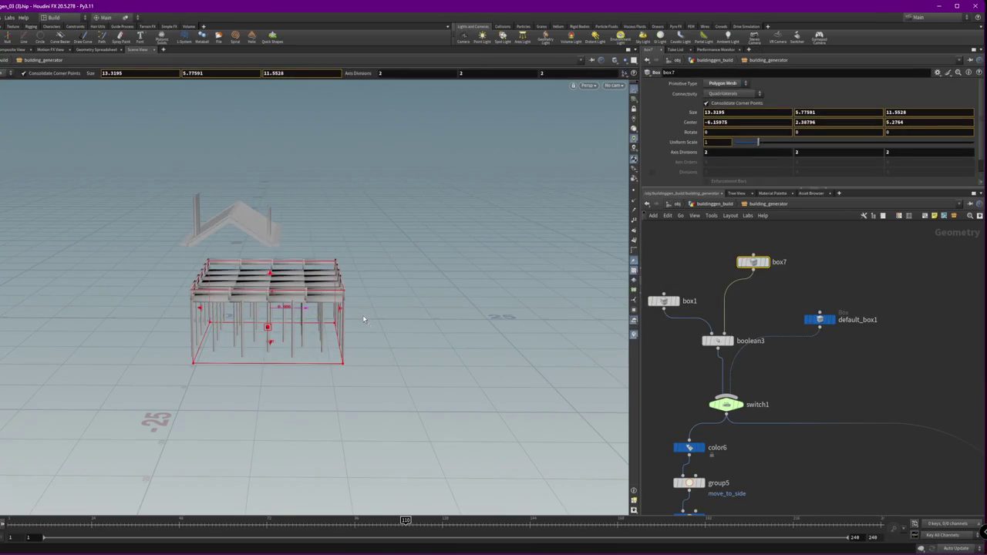
pyautogui.moveTo(362, 315); pyautogui.dragTo(379, 457)
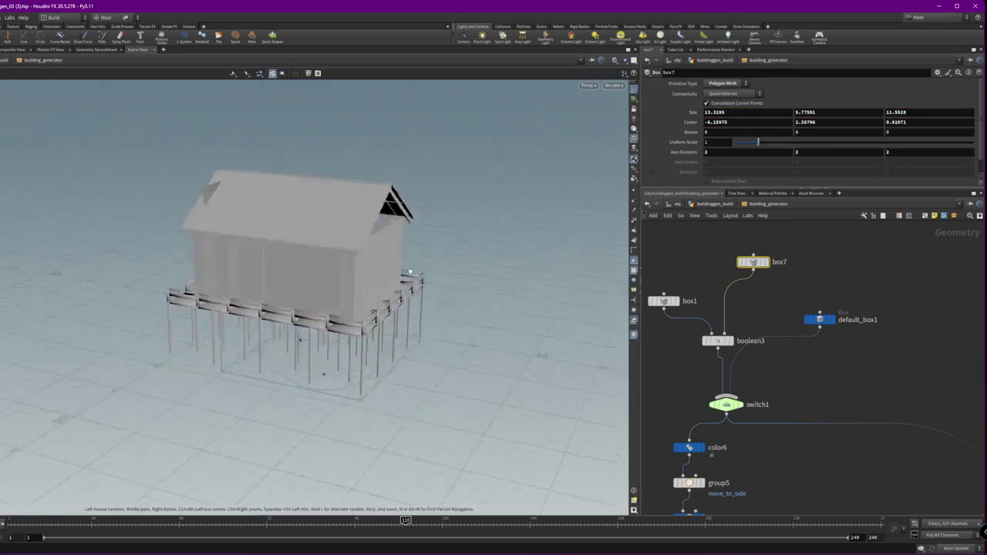
pyautogui.moveTo(379, 457); pyautogui.dragTo(370, 432, button='middle')
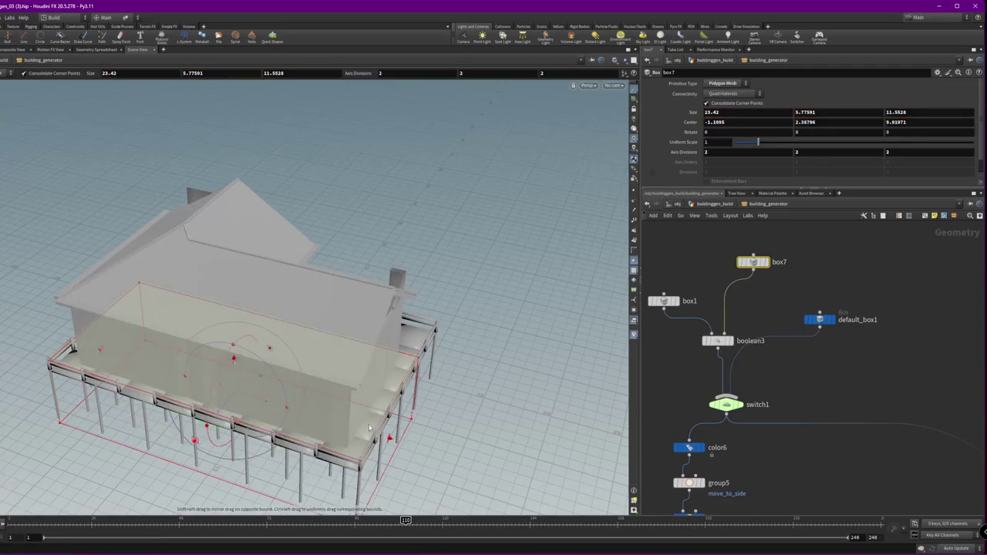
pyautogui.keyDown('alt'); pyautogui.moveTo(371, 432); pyautogui.dragTo(337, 359); pyautogui.keyUp('alt')
# Lengthen box1 slightly along Z and extend box7 to span about 24 units
pyautogui.click(664, 300)
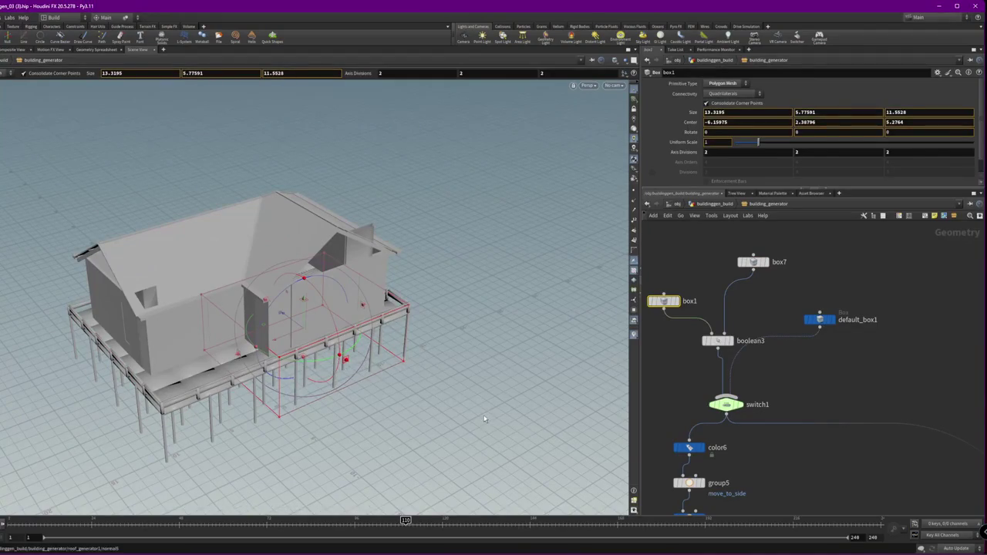
pyautogui.moveTo(490, 409); pyautogui.dragTo(524, 406, button='middle')
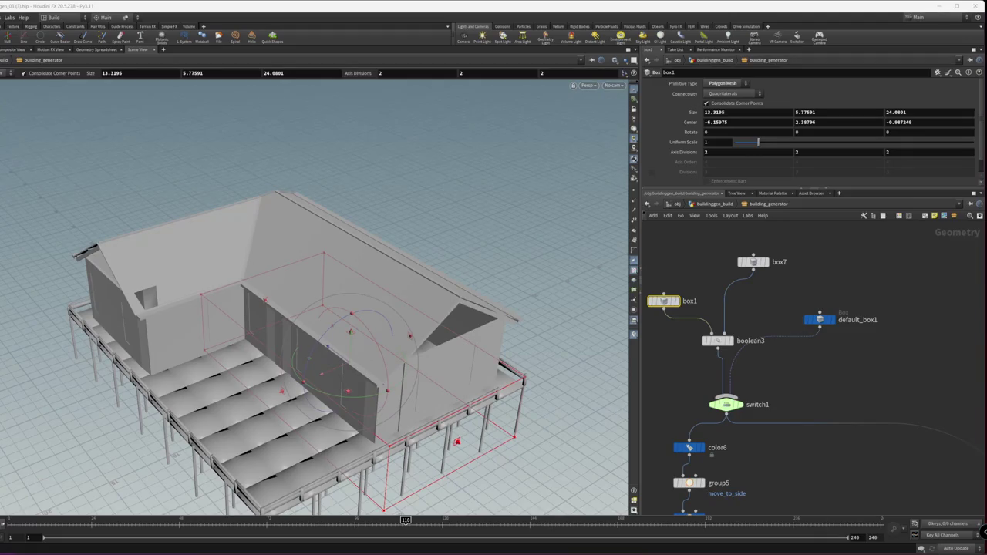
pyautogui.press('Escape')
pyautogui.moveTo(140, 462)
pyautogui.mouseDown()
pyautogui.moveTo(74, 368)
pyautogui.moveTo(340, 337)
pyautogui.moveTo(239, 388)
pyautogui.moveTo(202, 345)
pyautogui.moveTo(503, 331)
pyautogui.mouseUp()
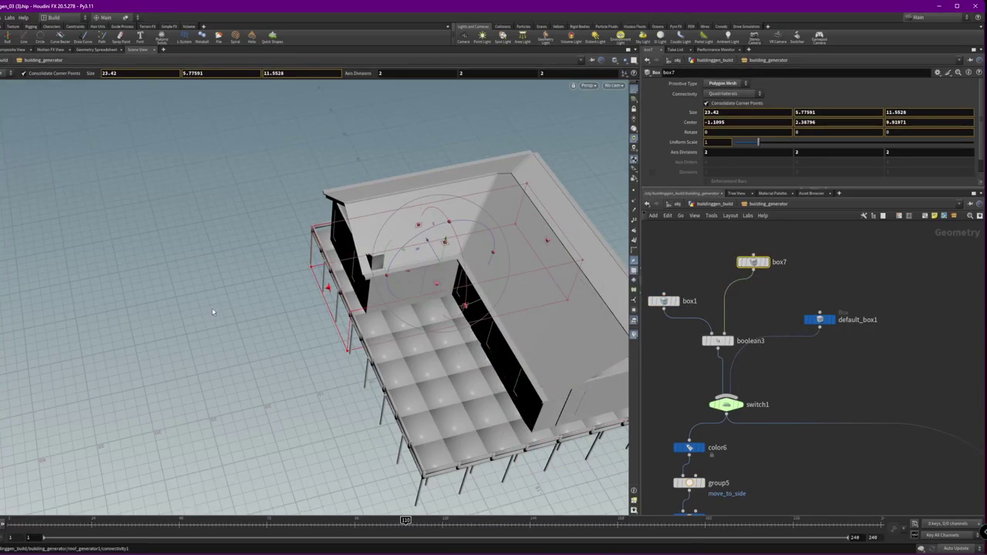
pyautogui.moveTo(213, 311)
pyautogui.mouseDown()
pyautogui.moveTo(154, 347)
pyautogui.moveTo(286, 232)
pyautogui.moveTo(221, 220)
pyautogui.moveTo(618, 230)
pyautogui.moveTo(539, 247)
pyautogui.mouseUp()
pyautogui.click(729, 404)
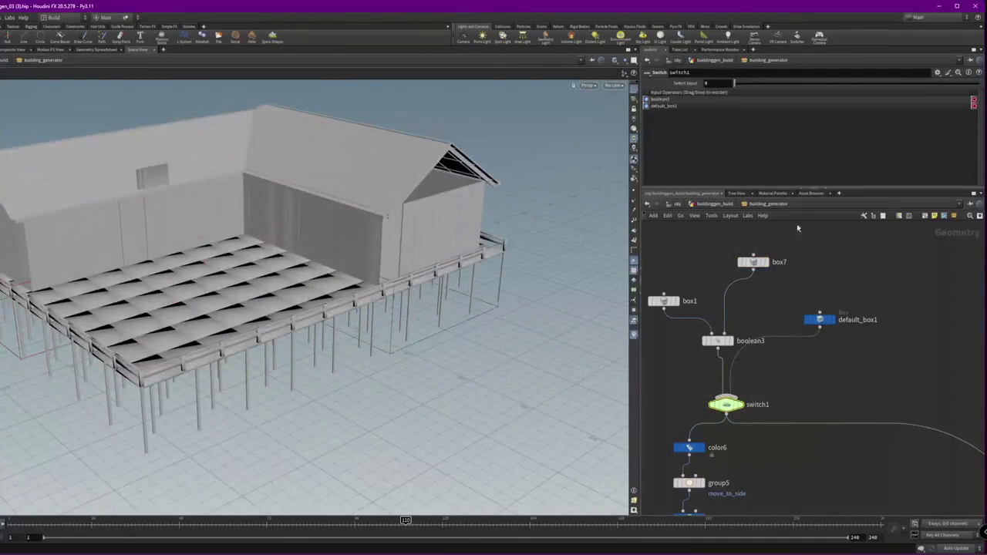
# Set switch1's input to 1 (default_box1), then show roof_generator_1_1's roof settings
pyautogui.click(756, 83)
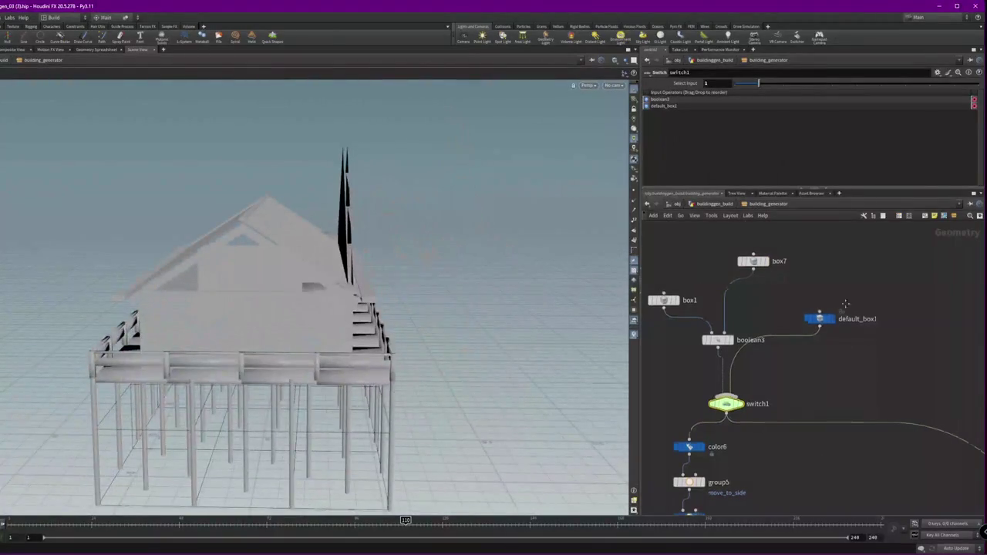
pyautogui.scroll(-3, 845, 304)
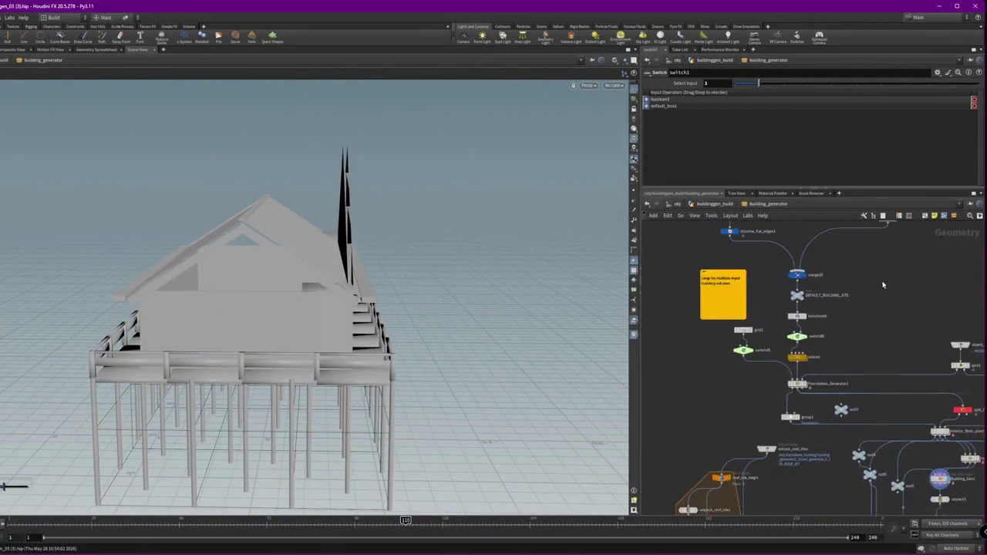
pyautogui.moveTo(906, 337); pyautogui.dragTo(809, 333, button='middle')
pyautogui.scroll(5, 809, 333)
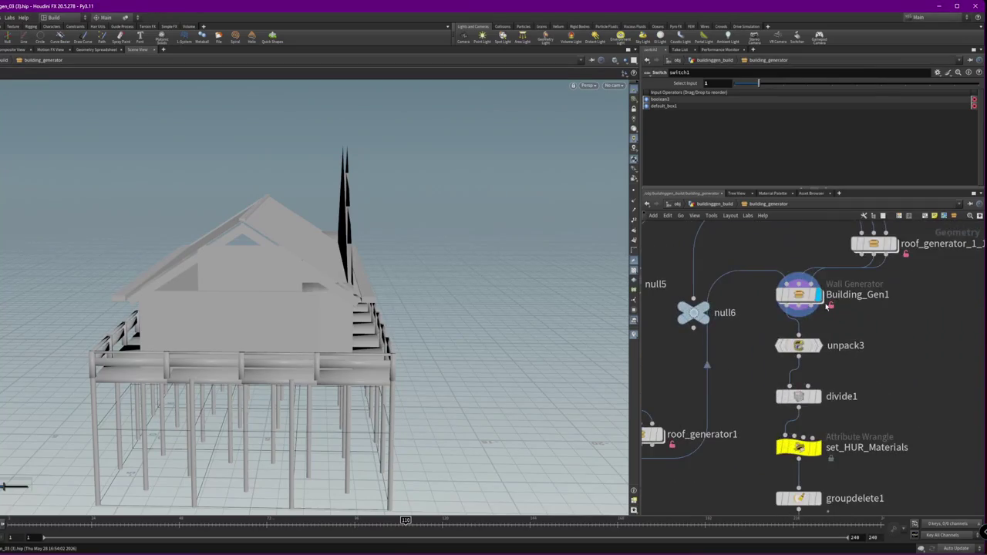
pyautogui.moveTo(847, 236); pyautogui.dragTo(870, 294, button='middle')
pyautogui.click(895, 305)
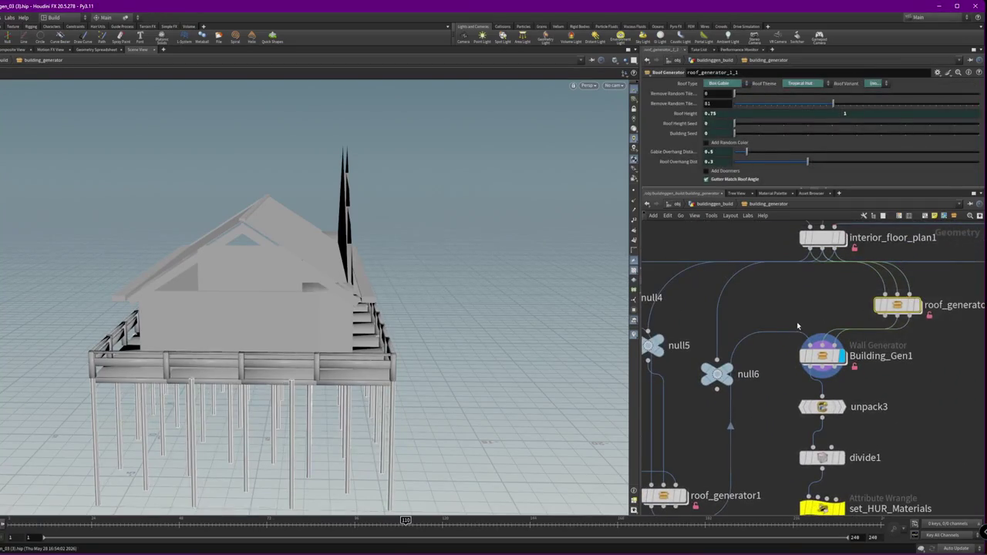
pyautogui.moveTo(798, 326); pyautogui.dragTo(852, 290, button='middle')
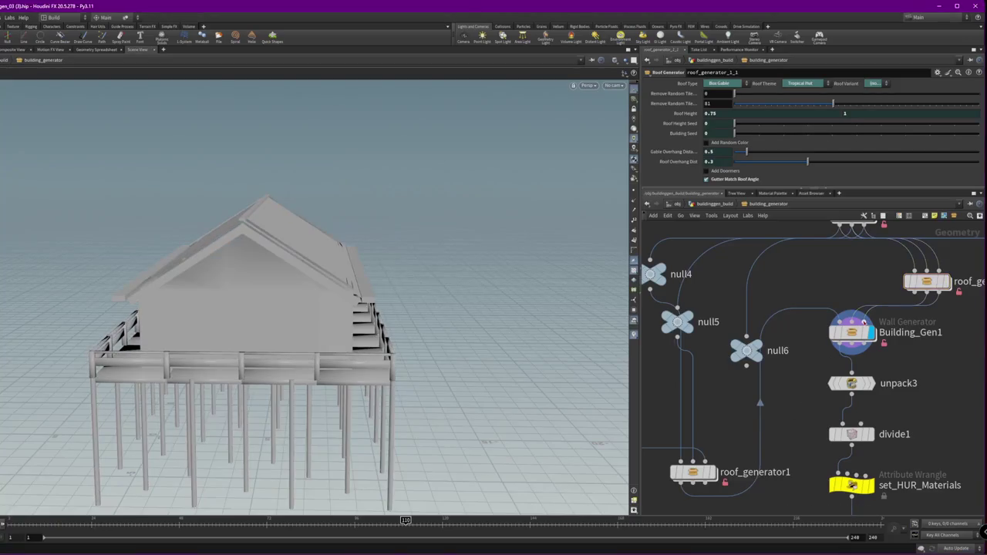
# Move roof_generator_1_1 under interior_floor_plan1, shift null5, and display roof_generator_1_1
pyautogui.moveTo(375, 301)
pyautogui.mouseDown()
pyautogui.moveTo(20, 285)
pyautogui.moveTo(232, 308)
pyautogui.mouseUp()
pyautogui.moveTo(771, 347); pyautogui.dragTo(724, 368, button='middle')
pyautogui.moveTo(879, 303); pyautogui.dragTo(804, 300)
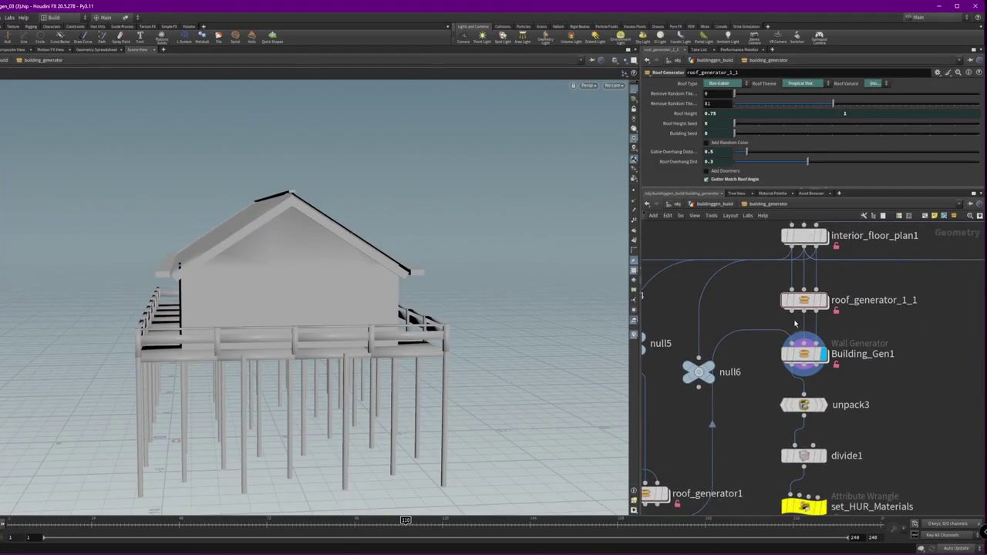
pyautogui.moveTo(279, 255); pyautogui.dragTo(347, 258)
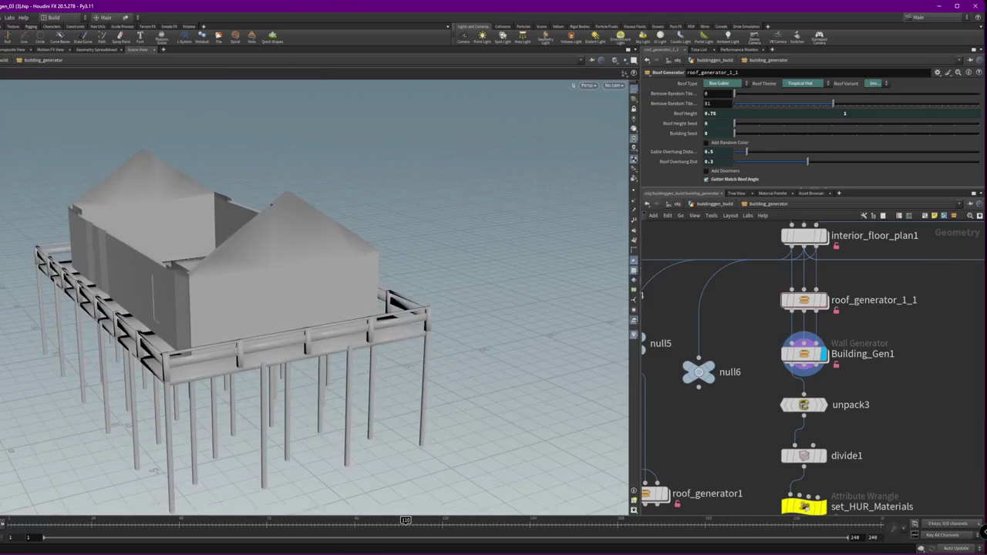
pyautogui.moveTo(789, 384); pyautogui.dragTo(840, 396, button='middle')
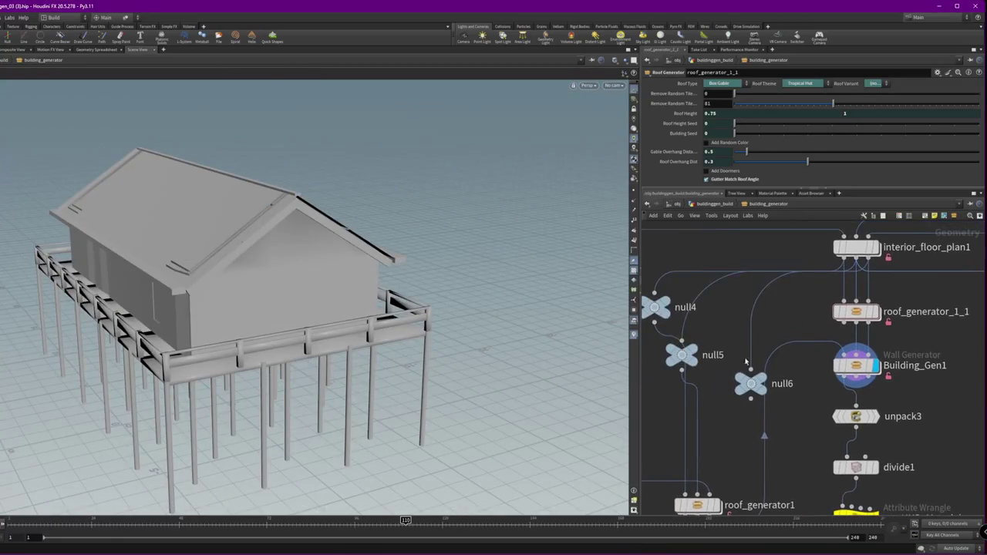
pyautogui.moveTo(681, 355); pyautogui.dragTo(711, 330)
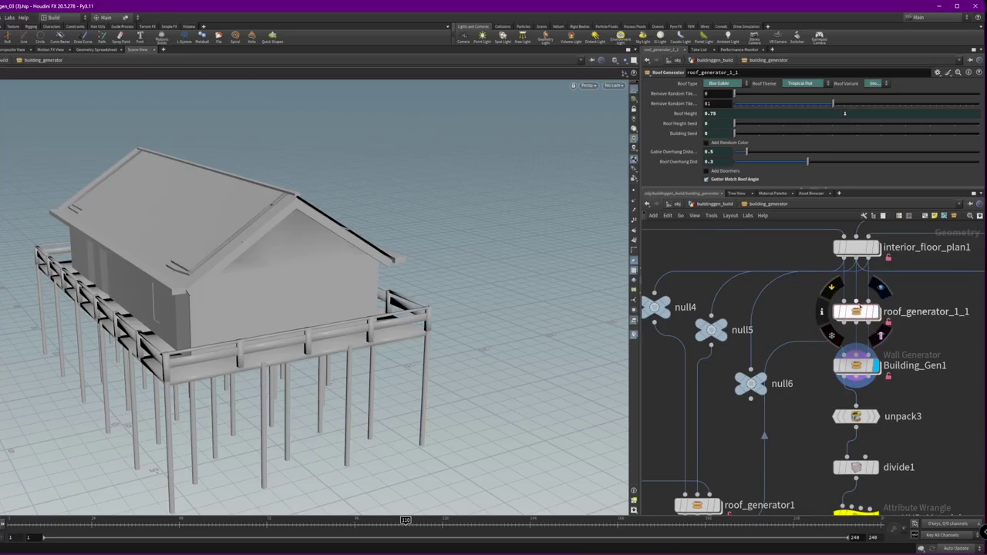
pyautogui.click(879, 316)
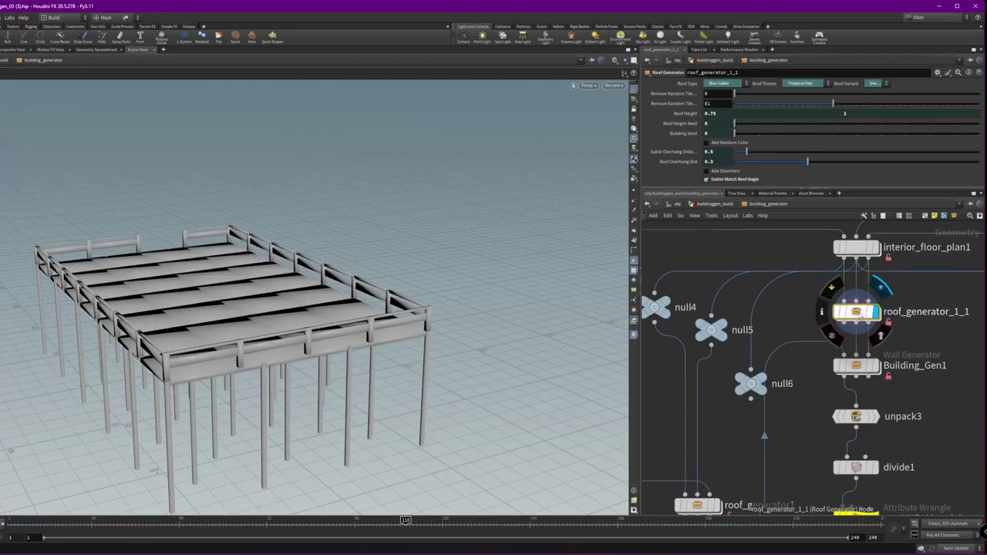
# Wire roof_generator_1_1's output into null6 and display null6's result
pyautogui.click(752, 356)
pyautogui.click(751, 373)
pyautogui.click(771, 383)
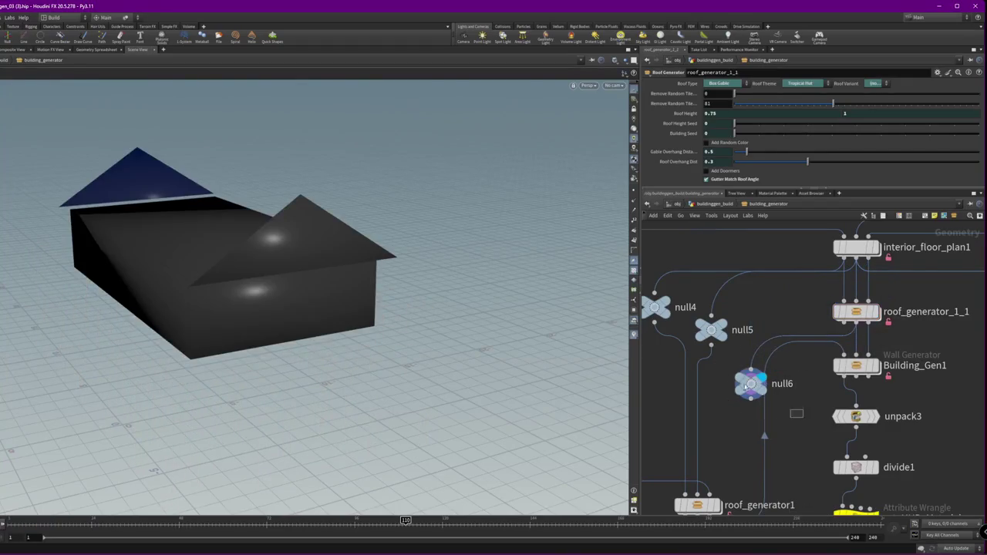
pyautogui.click(847, 310)
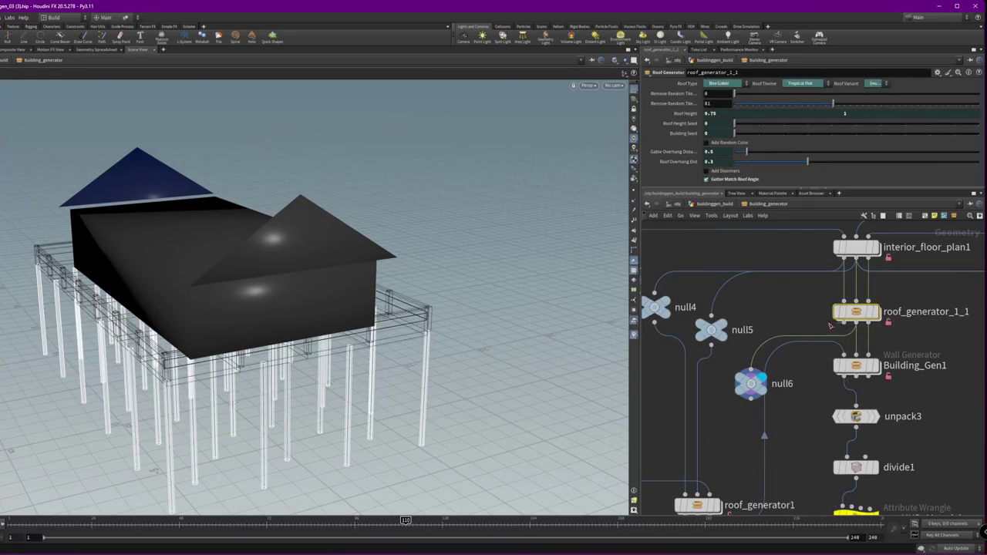
pyautogui.moveTo(711, 330)
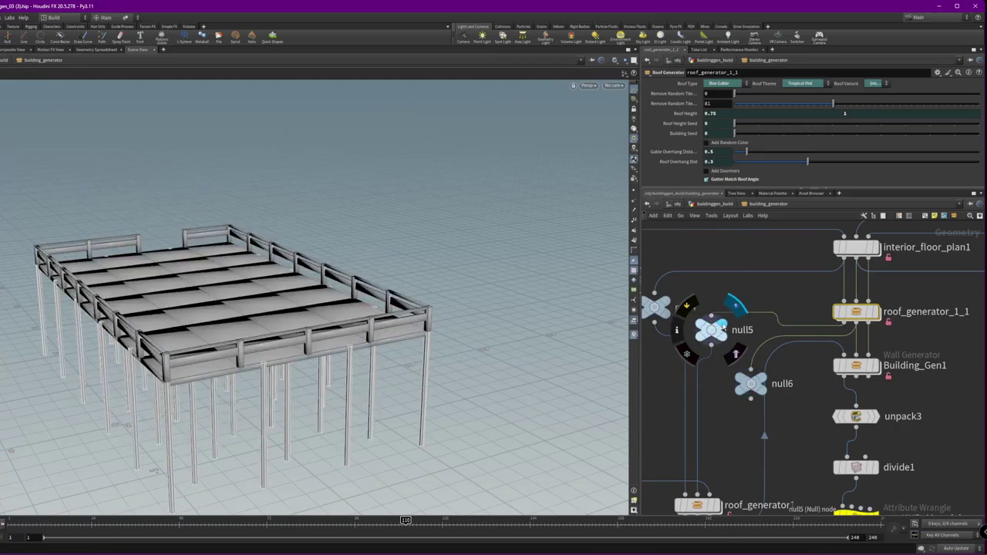
pyautogui.click(764, 380)
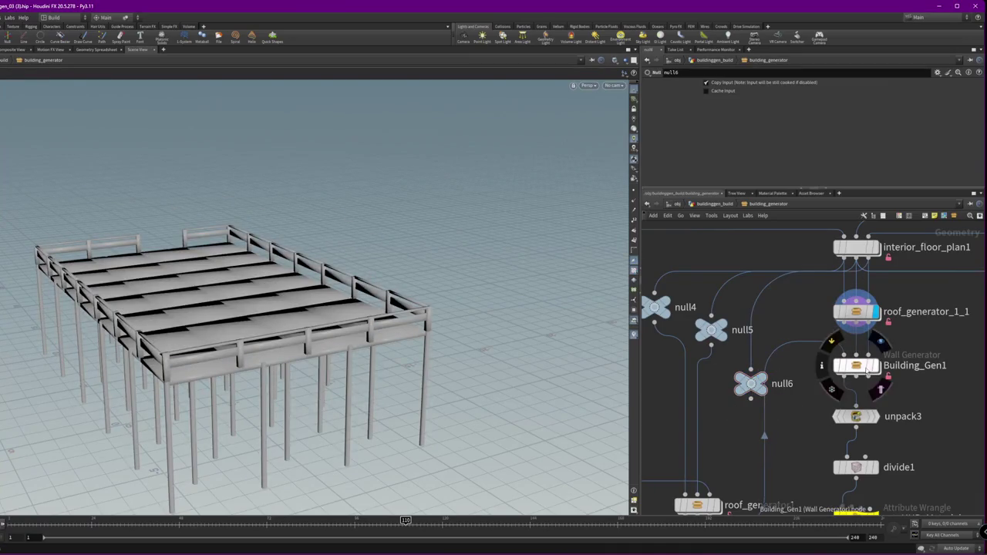
# Display Building_Gen1's full house, then display and select roof_generator1's roof output
pyautogui.moveTo(831, 385); pyautogui.dragTo(836, 351, button='middle')
pyautogui.click(883, 327)
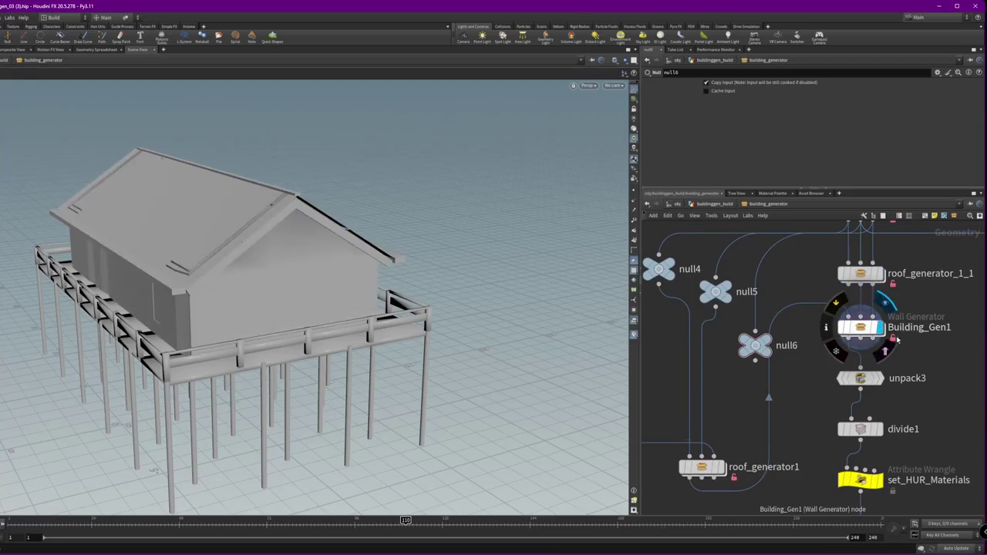
pyautogui.click(860, 327)
pyautogui.moveTo(716, 478); pyautogui.dragTo(810, 453, button='middle')
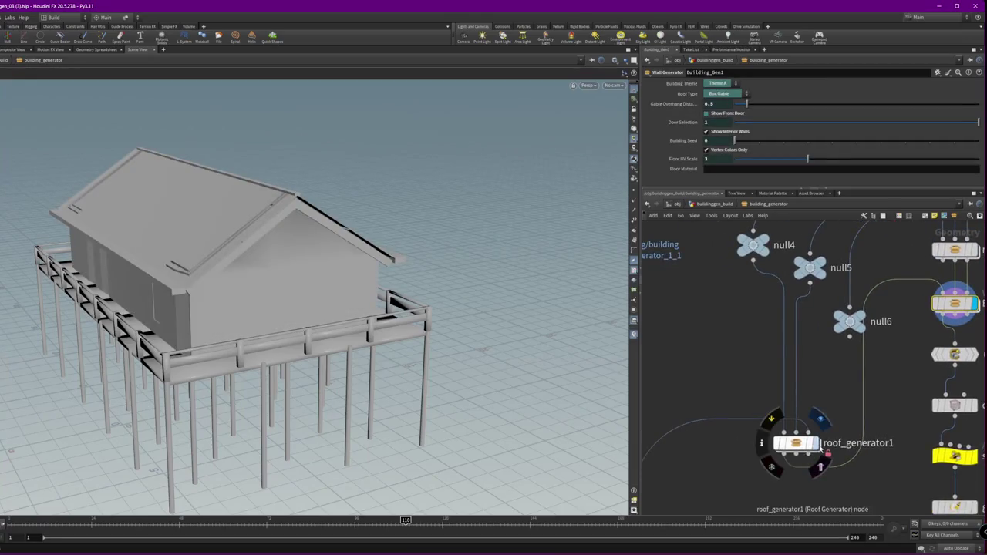
pyautogui.click(820, 419)
pyautogui.click(798, 444)
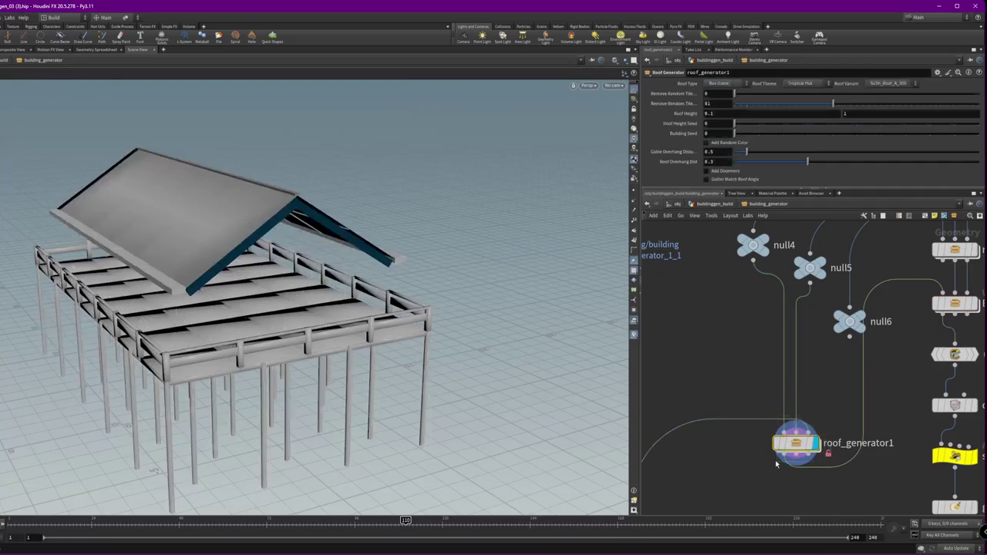
pyautogui.moveTo(951, 320); pyautogui.dragTo(863, 363, button='middle')
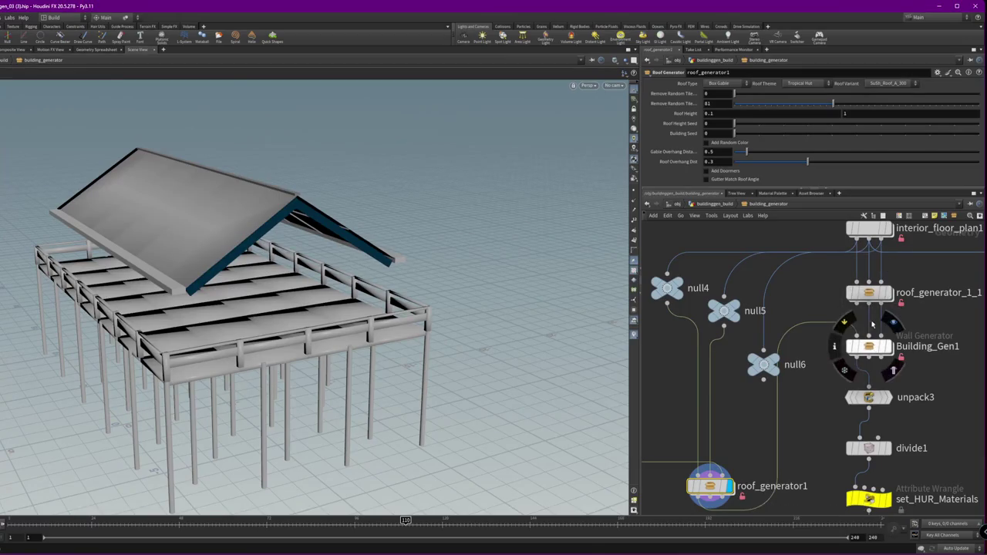
pyautogui.moveTo(698, 486); pyautogui.dragTo(764, 366, button='middle')
# Create null7 below roof_generator1, wire roof_generator1 into Building_Gen1, and display Building_Gen1
pyautogui.press('Tab')
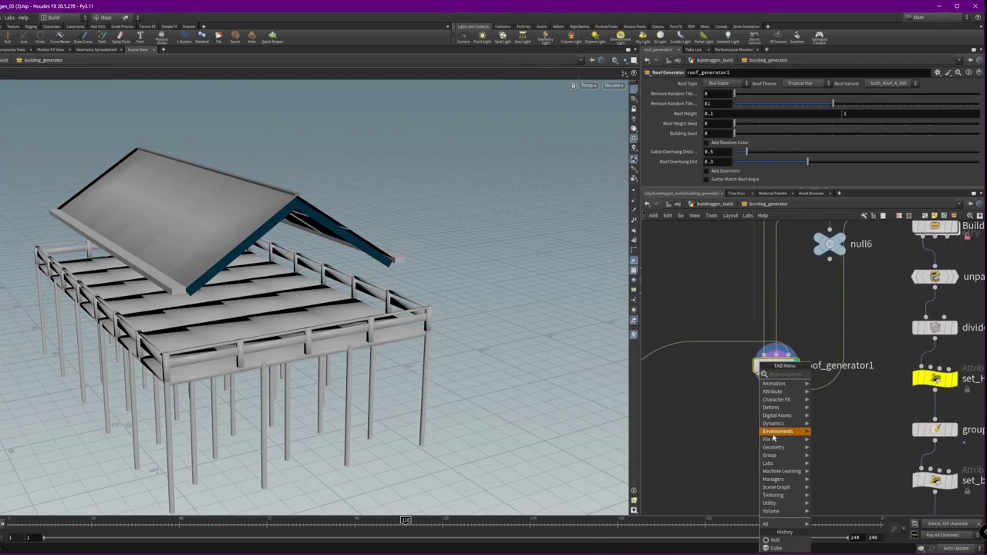
pyautogui.write('null')
pyautogui.press('Return')
pyautogui.click(758, 437)
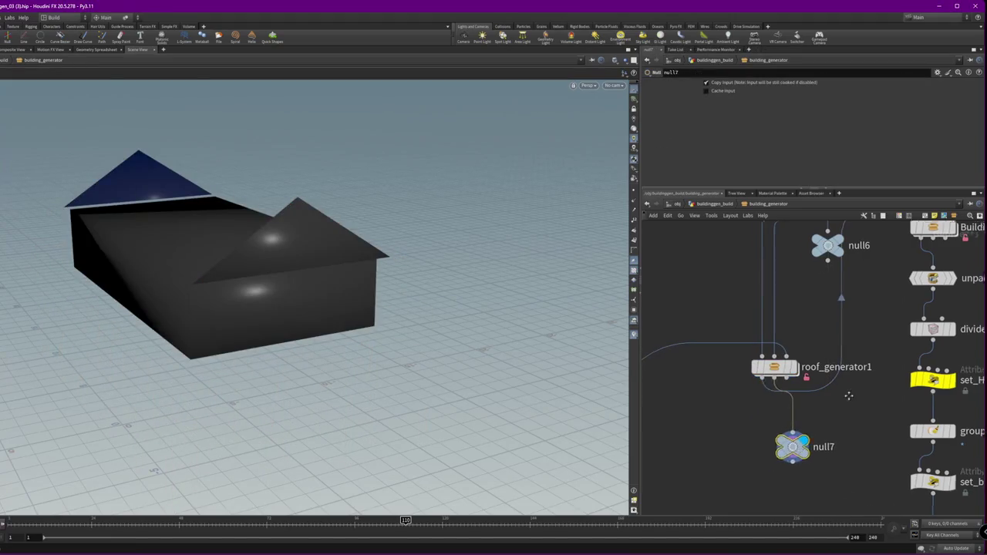
pyautogui.scroll(-2, 763, 401)
pyautogui.moveTo(719, 430); pyautogui.dragTo(858, 298)
pyautogui.click(848, 288)
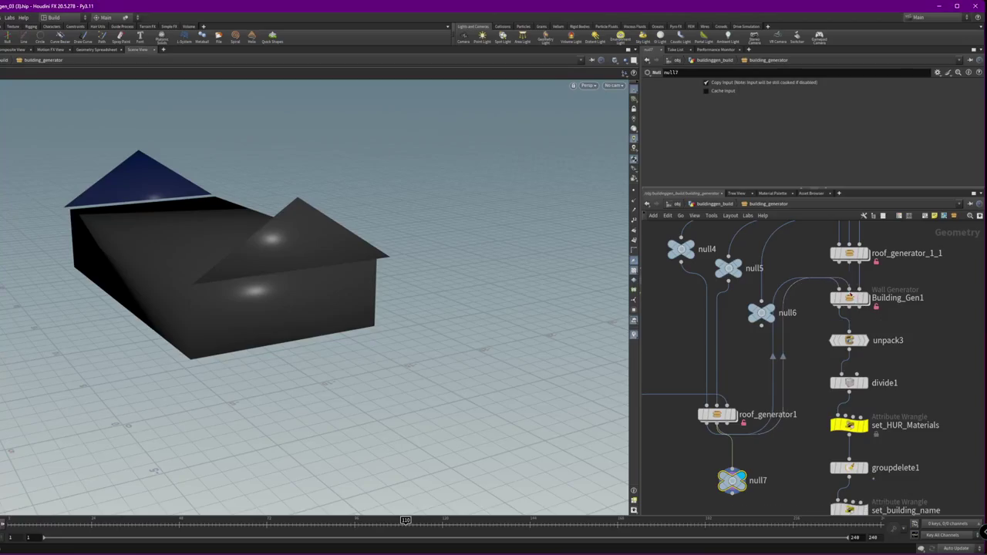
pyautogui.click(865, 298)
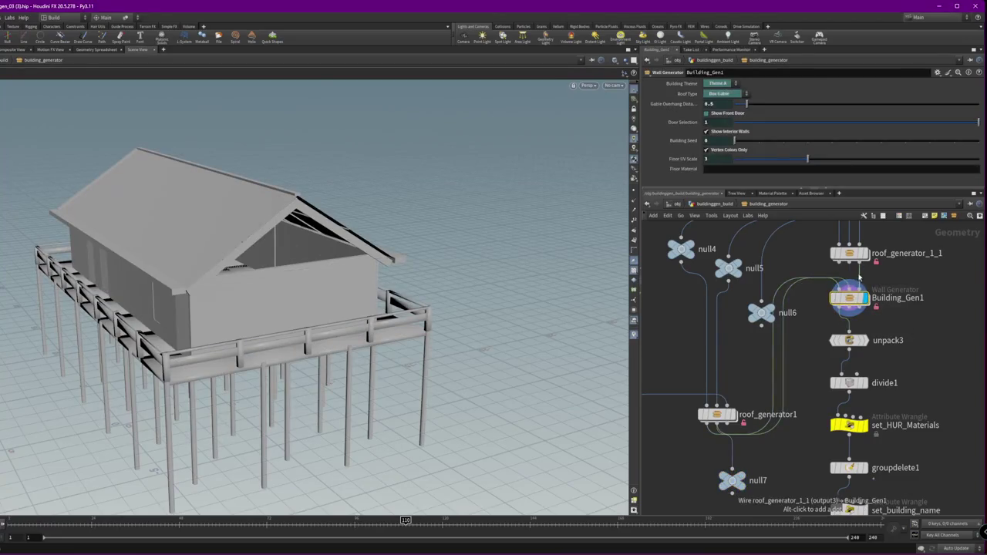
# Display null7, then add null8 from roof_generator_1_1 and set it as the displayed output
pyautogui.click(733, 481)
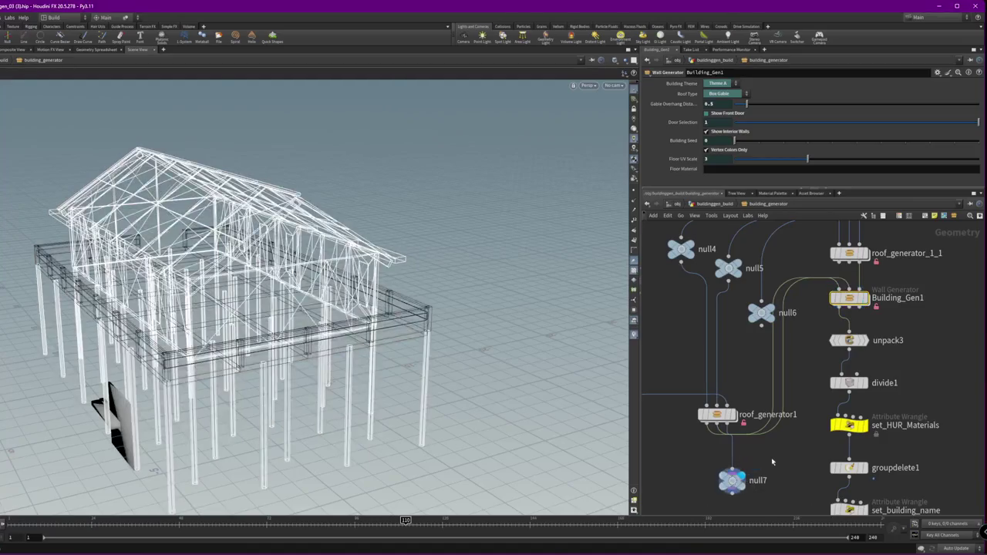
pyautogui.click(745, 481)
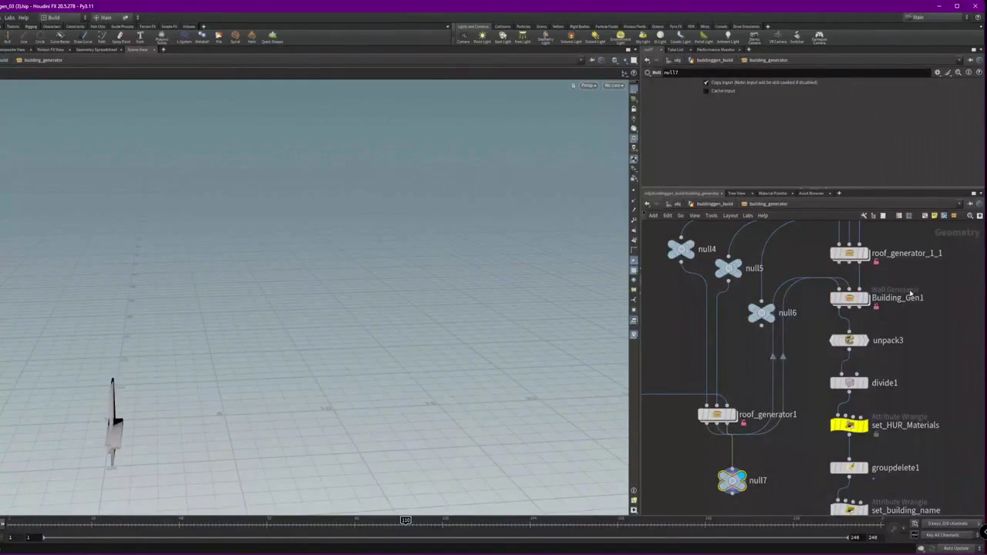
pyautogui.click(870, 255)
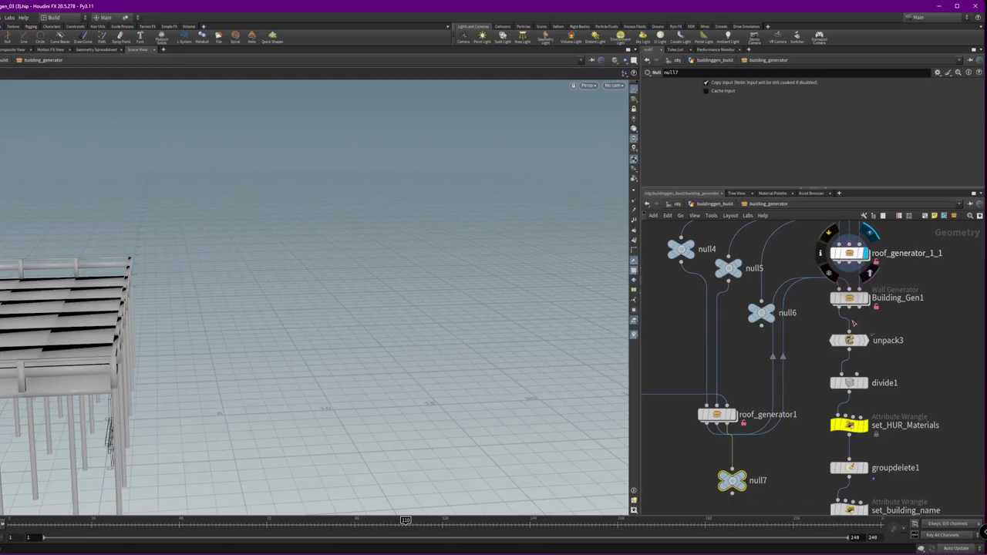
pyautogui.moveTo(849, 272); pyautogui.dragTo(940, 292)
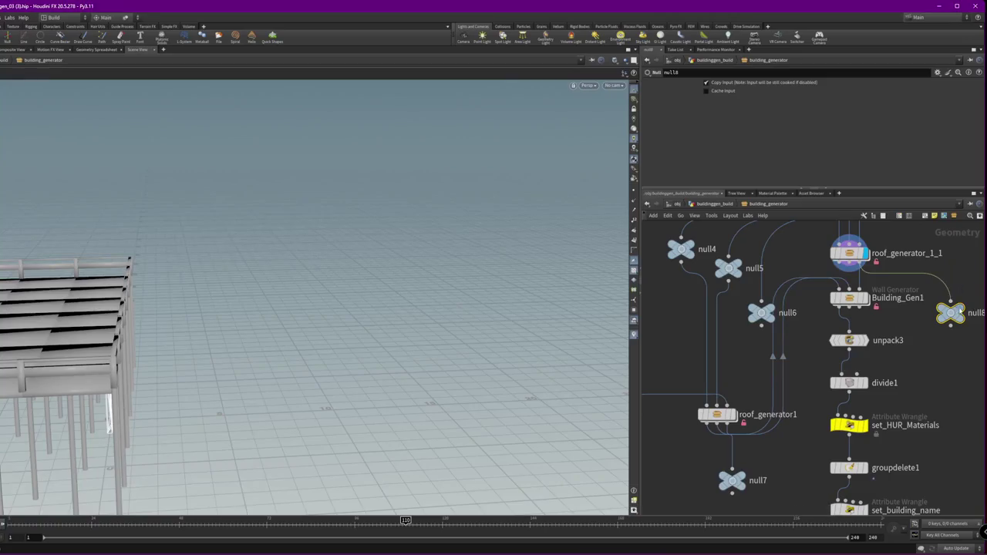
pyautogui.click(956, 313)
pyautogui.press('s')
pyautogui.press('Escape')
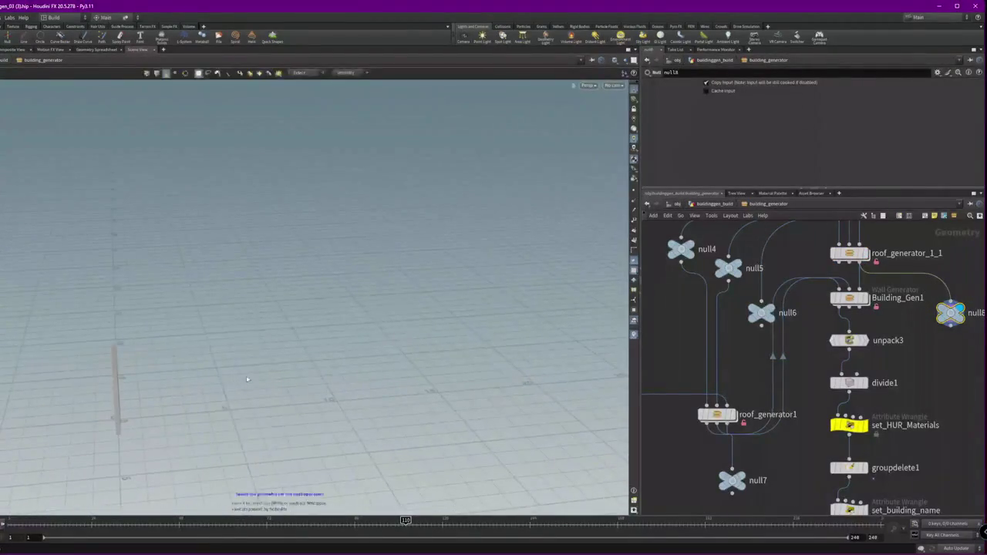
pyautogui.moveTo(889, 303)
pyautogui.mouseDown(button='middle')
pyautogui.moveTo(823, 379)
pyautogui.moveTo(878, 314)
pyautogui.moveTo(930, 306)
pyautogui.mouseUp(button='middle')
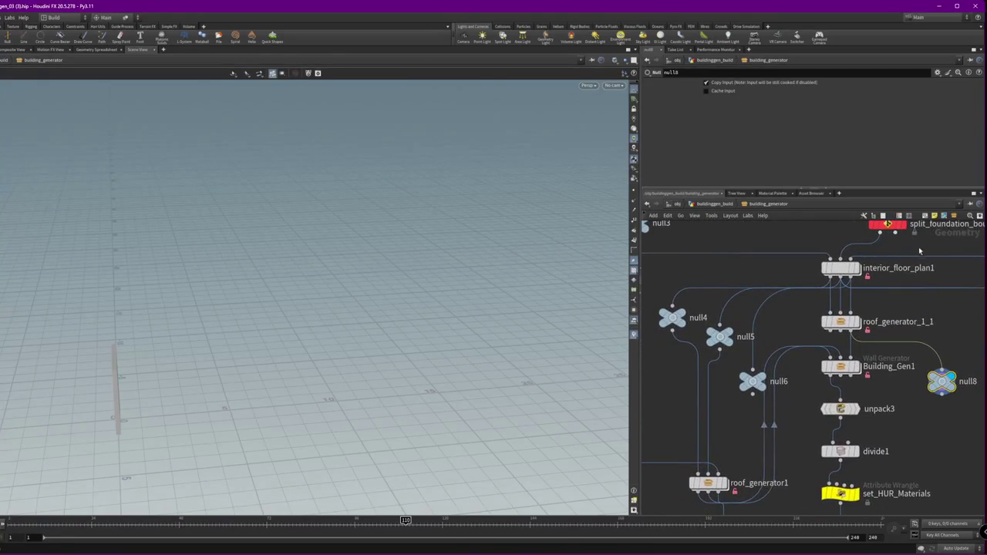
# Bring split1, keep_only and the roof-tile box into view and select pack_roof_tiles
pyautogui.scroll(3, 848, 441)
pyautogui.scroll(-6, 809, 381)
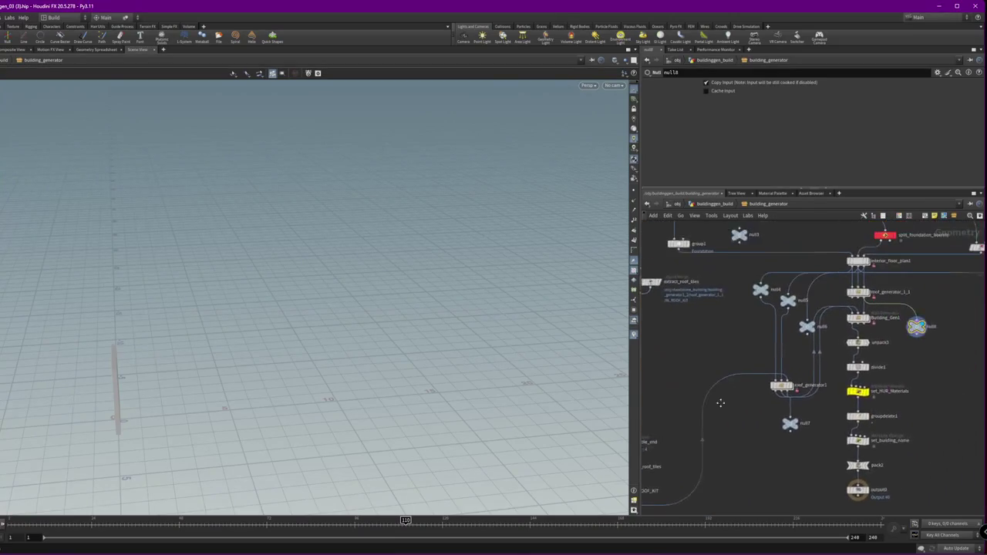
pyautogui.moveTo(719, 402); pyautogui.dragTo(714, 408, button='middle')
pyautogui.moveTo(948, 242); pyautogui.dragTo(886, 280, button='middle')
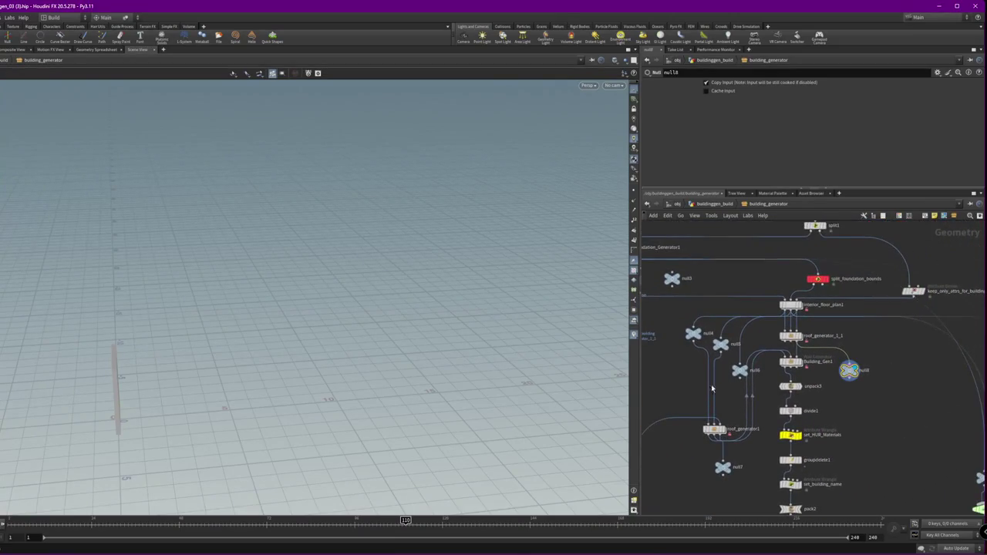
pyautogui.moveTo(712, 388); pyautogui.dragTo(811, 386, button='middle')
pyautogui.scroll(-2, 794, 417)
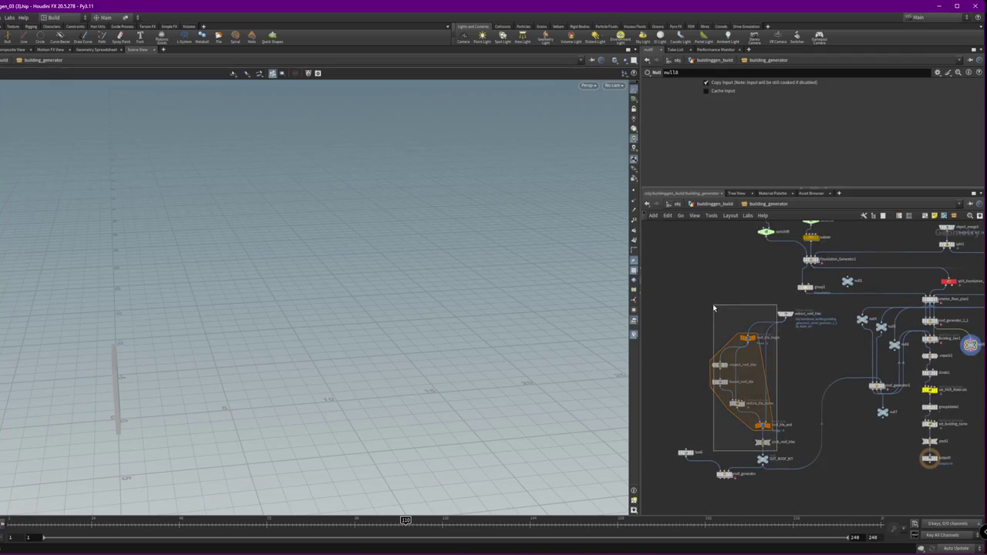
pyautogui.click(762, 442)
pyautogui.scroll(3, 772, 461)
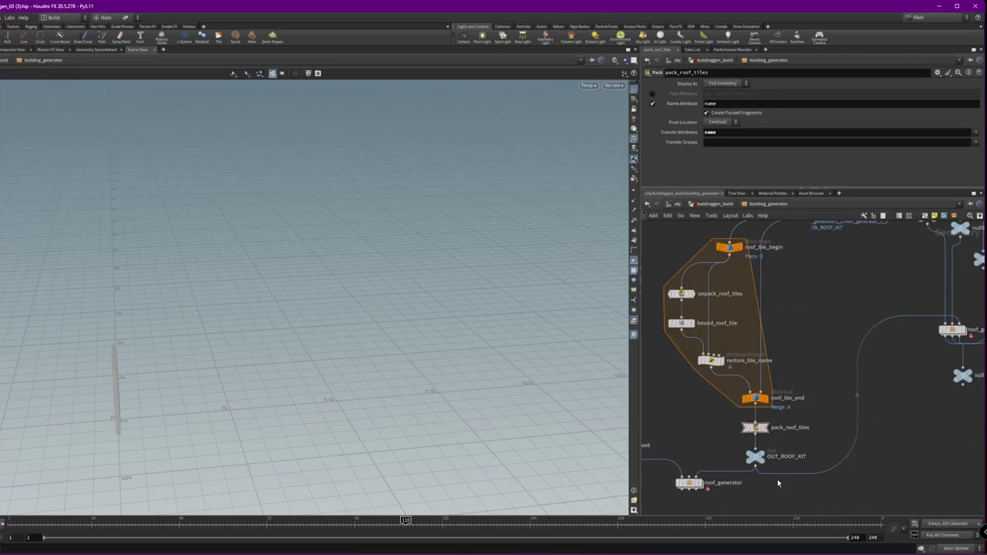
pyautogui.press('Tab')
pyautogui.press('Escape')
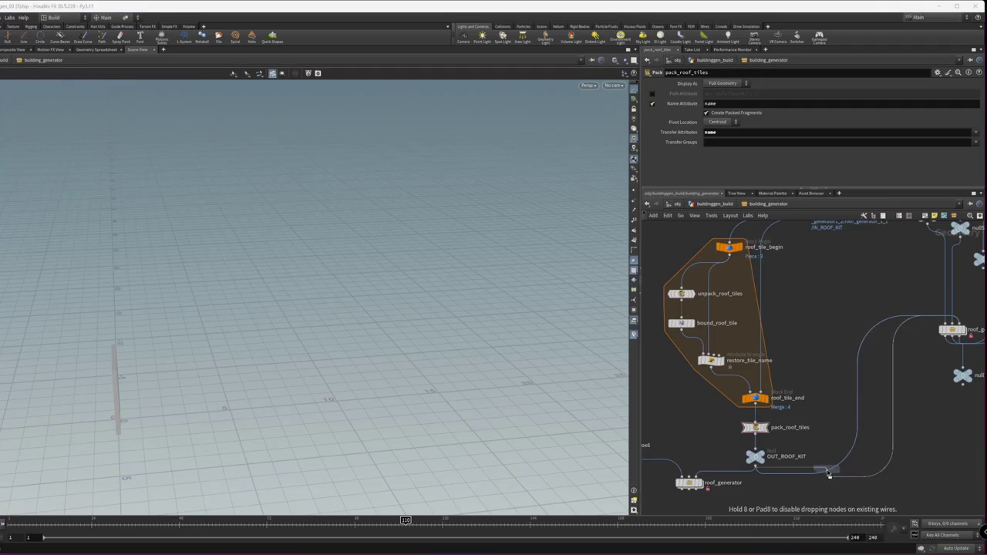
# Move keep_only_attrs_for_building_gen up and to the right in the network
pyautogui.scroll(-1, 848, 432)
pyautogui.scroll(-2, 824, 402)
pyautogui.scroll(-1, 825, 386)
pyautogui.scroll(-1, 880, 431)
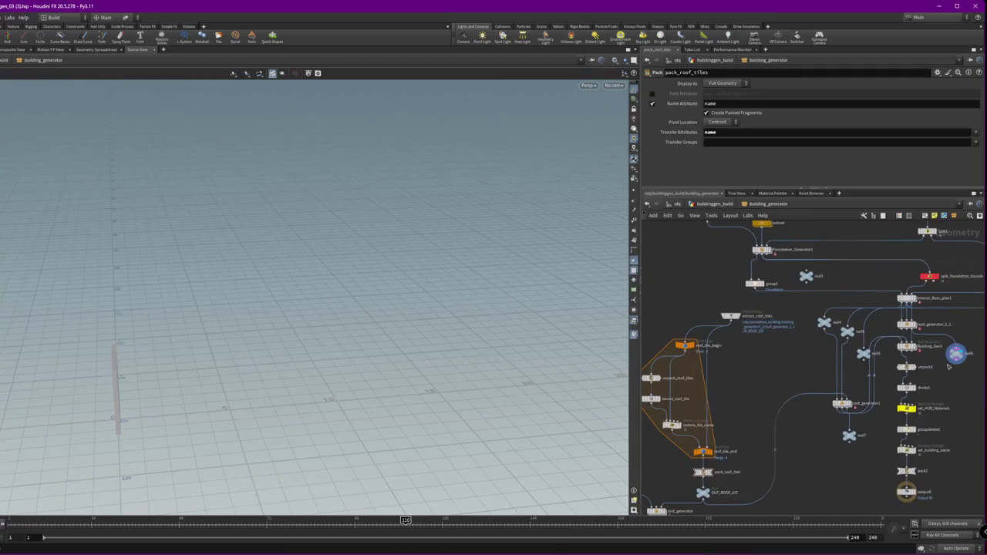
pyautogui.moveTo(949, 367); pyautogui.dragTo(869, 339, button='middle')
pyautogui.moveTo(878, 335); pyautogui.dragTo(896, 292)
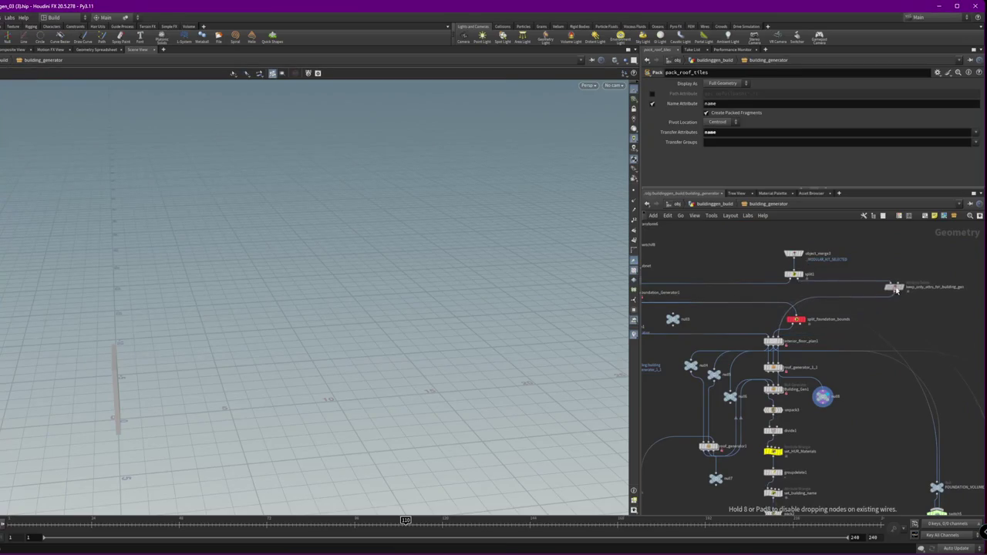
# Add merge1 with keep_only_attrs_for_building_gen and OUT_ROOF_KIT as its inputs
pyautogui.press('Tab')
pyautogui.write('merge')
pyautogui.press('Return')
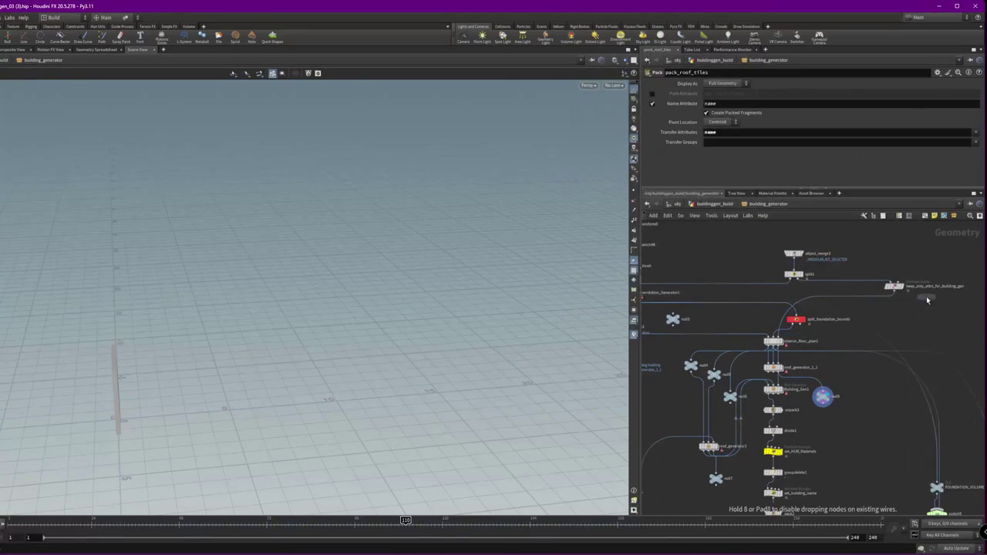
pyautogui.click(928, 311)
pyautogui.moveTo(895, 292); pyautogui.dragTo(930, 309)
pyautogui.moveTo(693, 481)
pyautogui.mouseDown(button='middle')
pyautogui.moveTo(802, 427)
pyautogui.moveTo(688, 478)
pyautogui.mouseUp(button='middle')
pyautogui.click(925, 301)
pyautogui.click(925, 295)
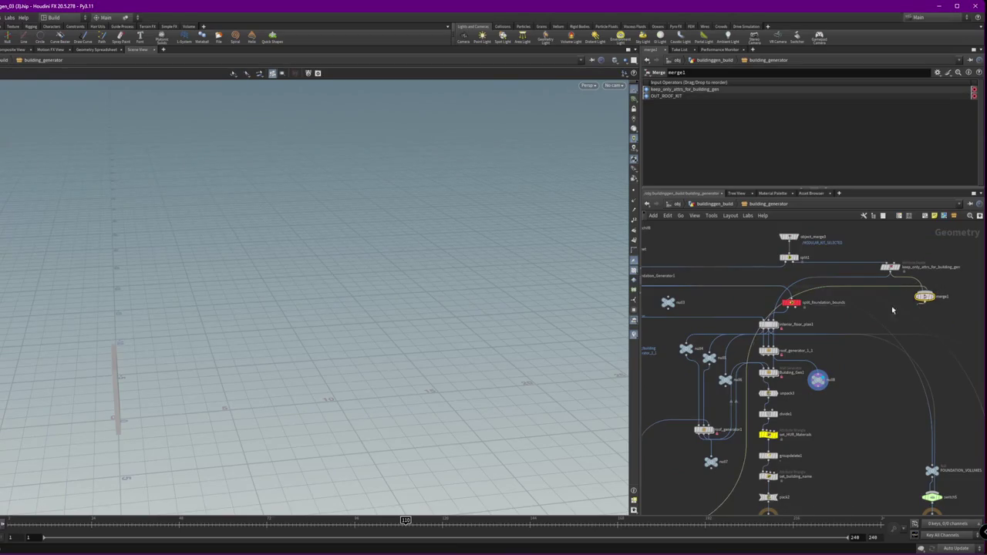
# Display roof_generator_1_1, then Building_Gen1, showing the gabled stilt house
pyautogui.click(777, 324)
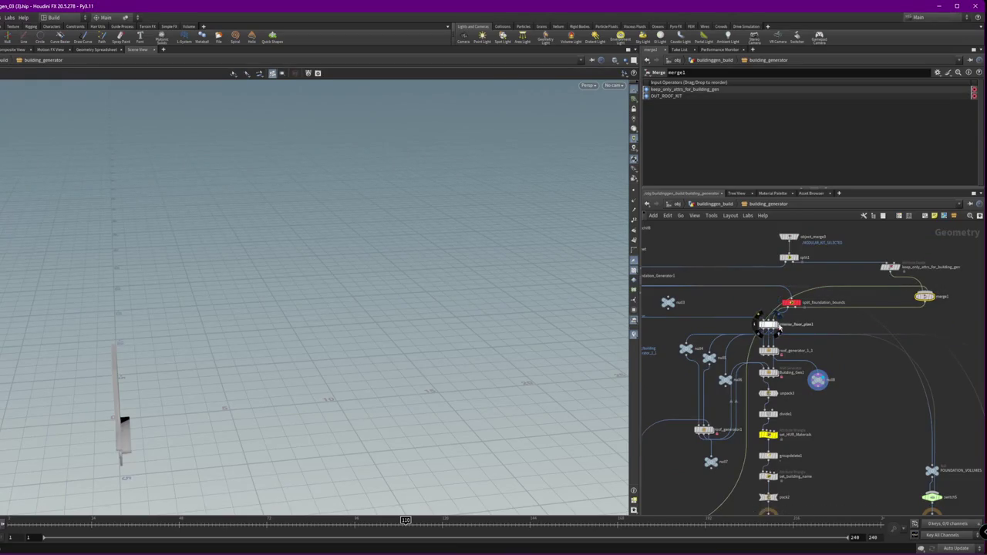
pyautogui.scroll(5, 769, 351)
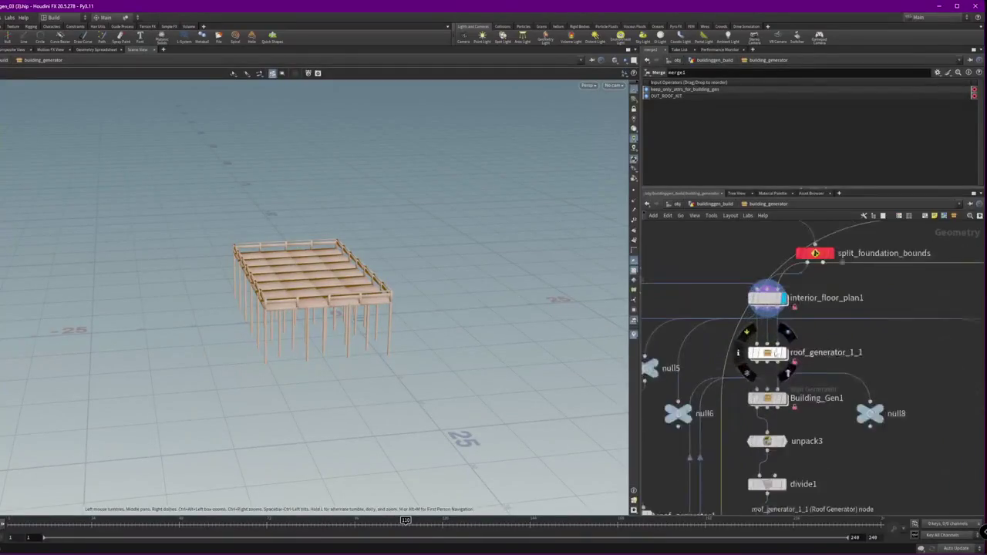
pyautogui.press('r')
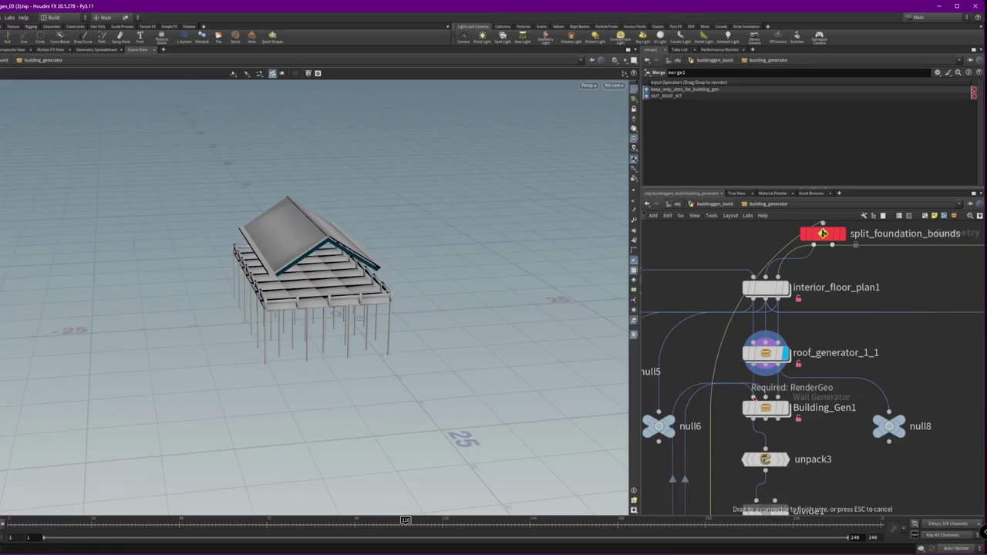
pyautogui.click(787, 408)
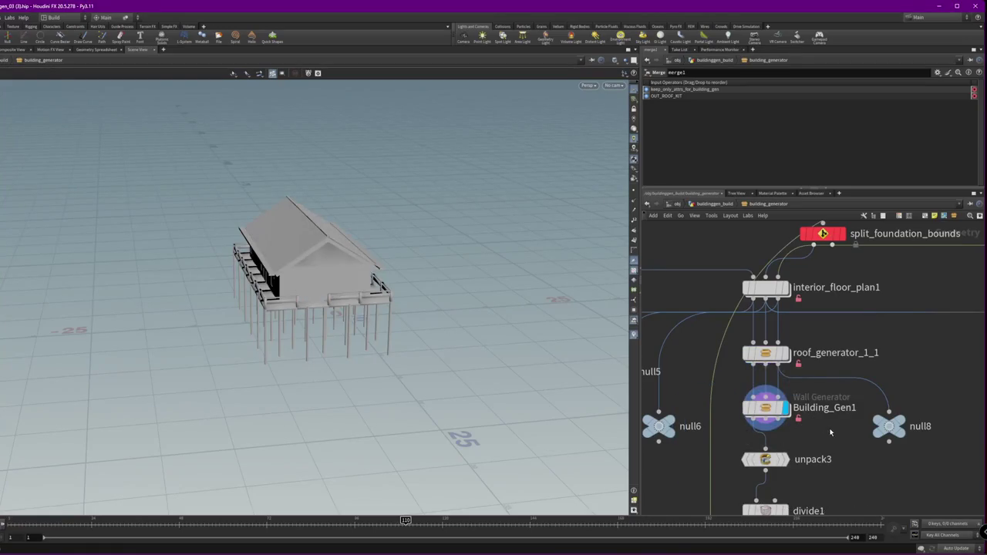
# Display Building_Gen1, then unpack3, then divide1 to show triangulated faces
pyautogui.click(810, 409)
pyautogui.moveTo(397, 276); pyautogui.dragTo(431, 240)
pyautogui.moveTo(840, 463); pyautogui.dragTo(841, 399, button='middle')
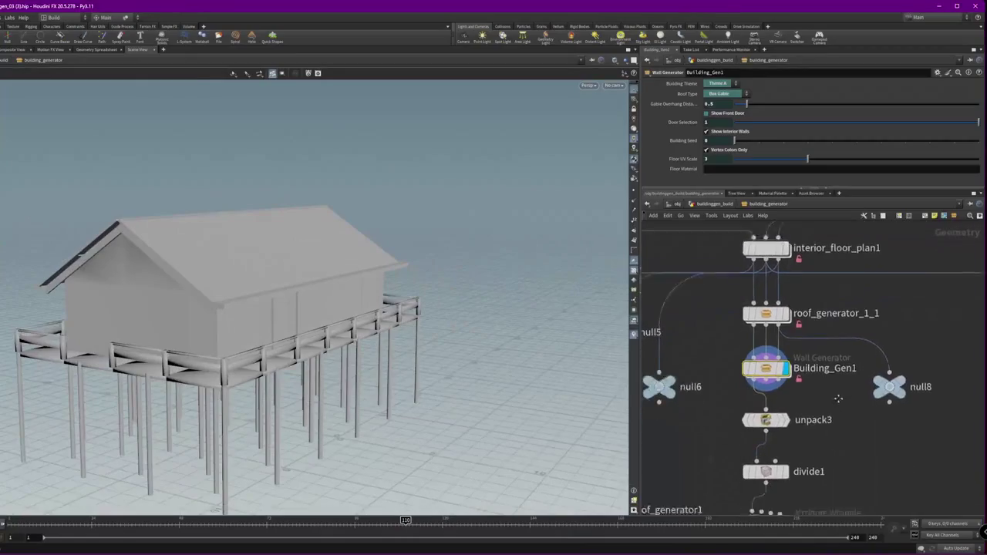
pyautogui.click(786, 396)
pyautogui.scroll(-5, 839, 427)
pyautogui.click(768, 368)
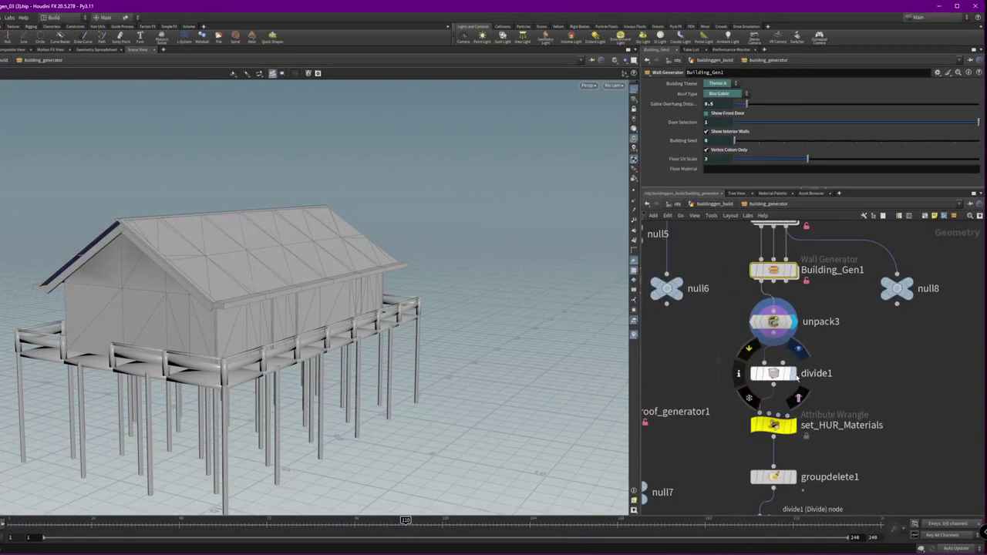
pyautogui.click(781, 367)
# Delete the two unused roof nodes, undoing an over-broad five-node deletion
pyautogui.middleClick(691, 389)
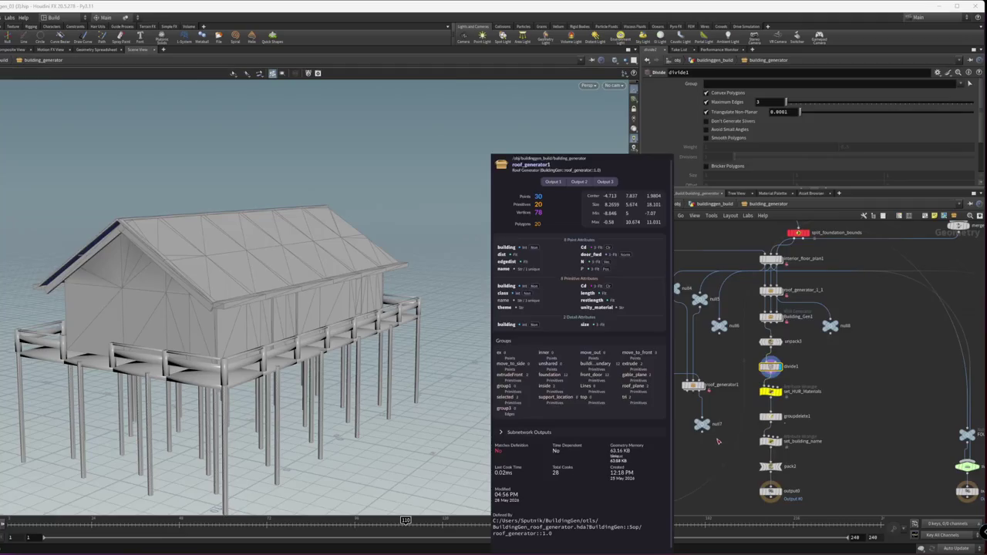
pyautogui.scroll(-2, 740, 409)
pyautogui.moveTo(744, 413); pyautogui.dragTo(754, 366)
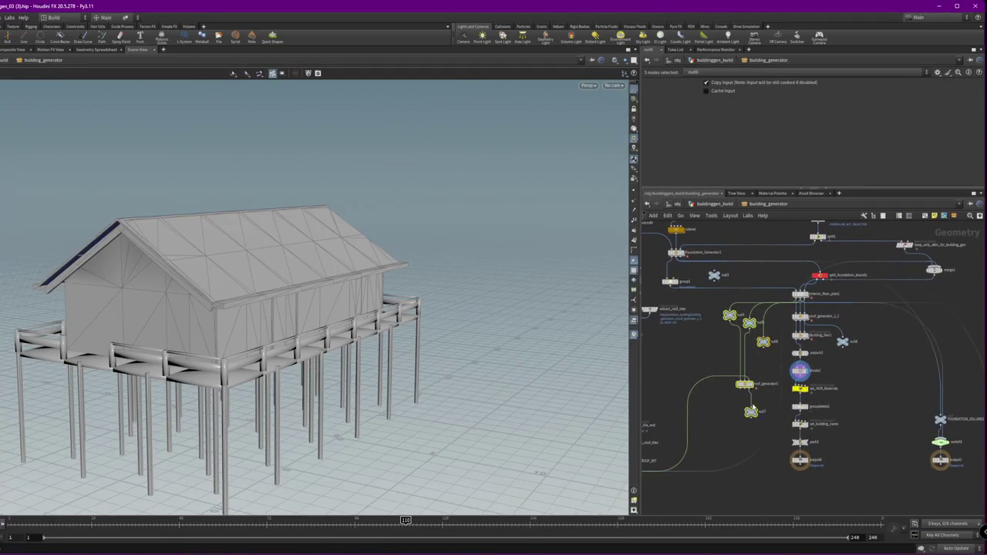
pyautogui.press('Delete')
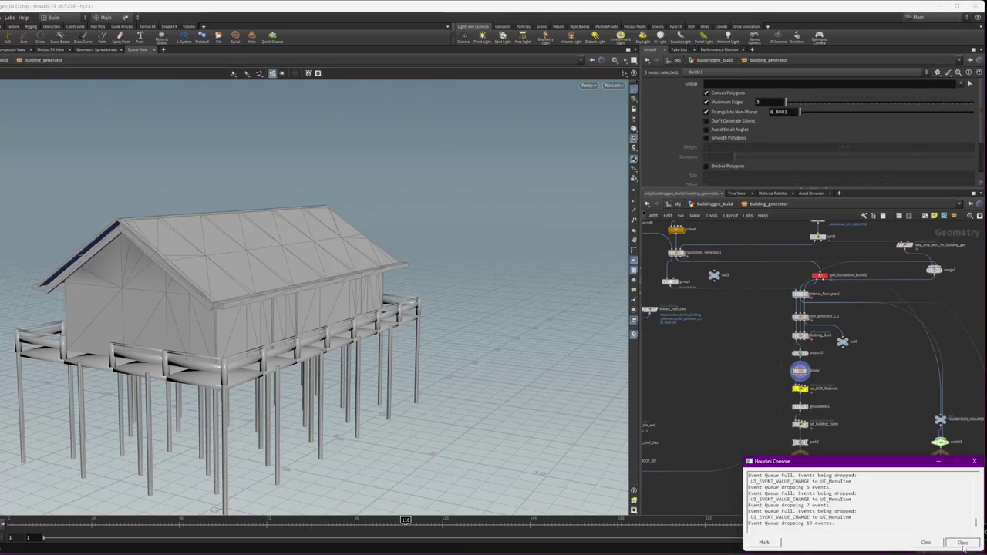
pyautogui.click(963, 543)
pyautogui.hotkey('ctrl', 'z')
pyautogui.press('Delete')
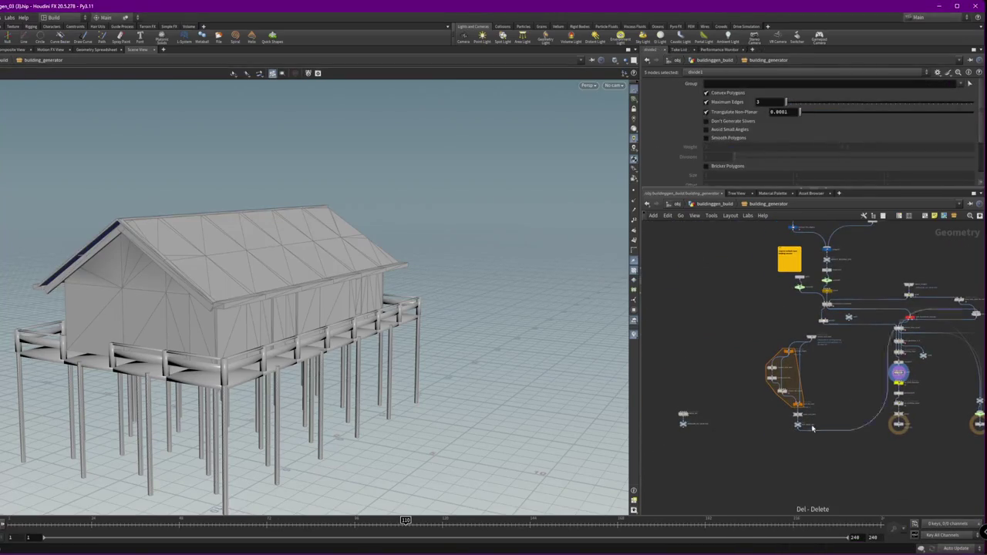
# Select the roof-tile box nodes and reposition extract_roof_tiles
pyautogui.moveTo(737, 322)
pyautogui.mouseDown()
pyautogui.moveTo(823, 441)
pyautogui.moveTo(812, 349)
pyautogui.mouseUp()
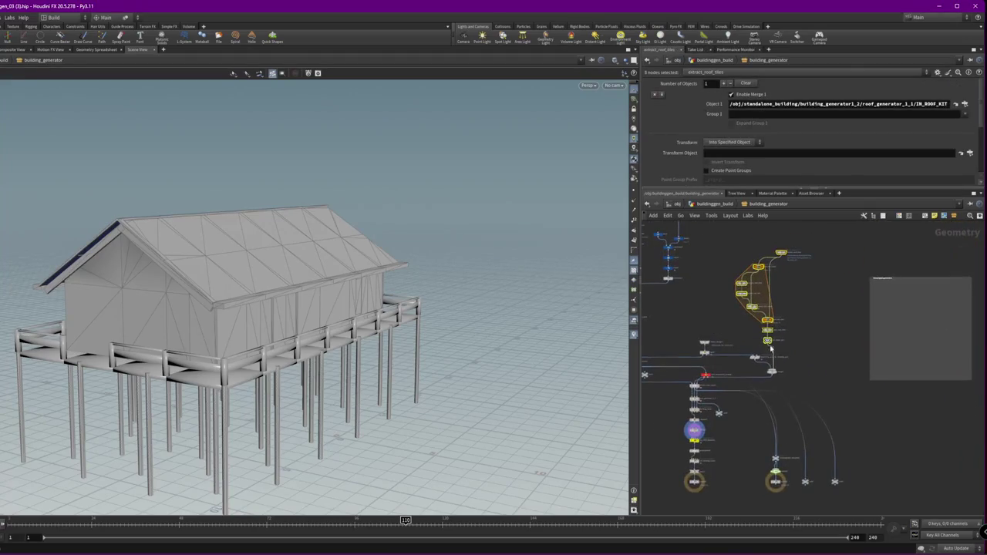
pyautogui.scroll(5, 802, 308)
pyautogui.moveTo(820, 262)
pyautogui.mouseDown()
pyautogui.moveTo(764, 241)
pyautogui.moveTo(800, 262)
pyautogui.mouseUp()
pyautogui.moveTo(192, 324); pyautogui.dragTo(33, 349)
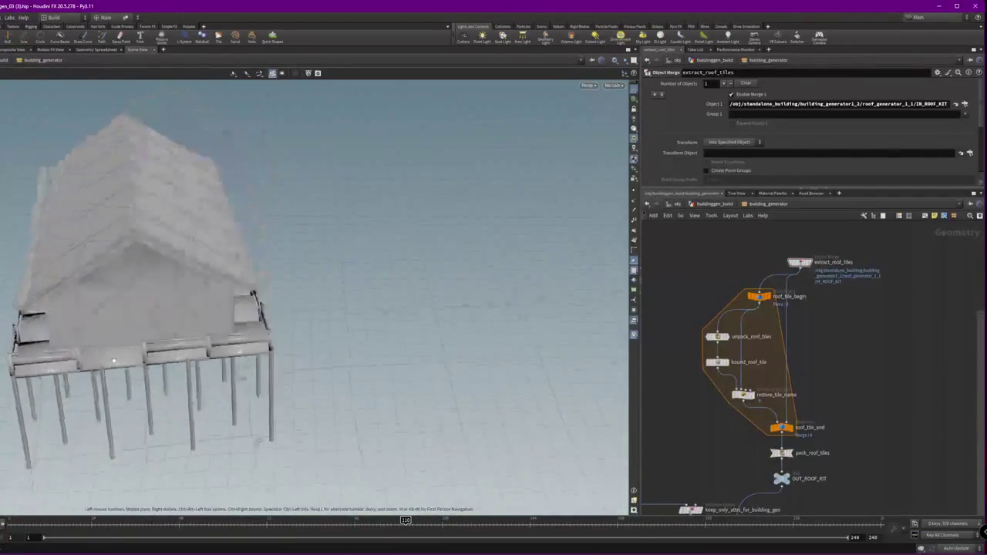
pyautogui.moveTo(32, 349); pyautogui.dragTo(69, 273, button='right')
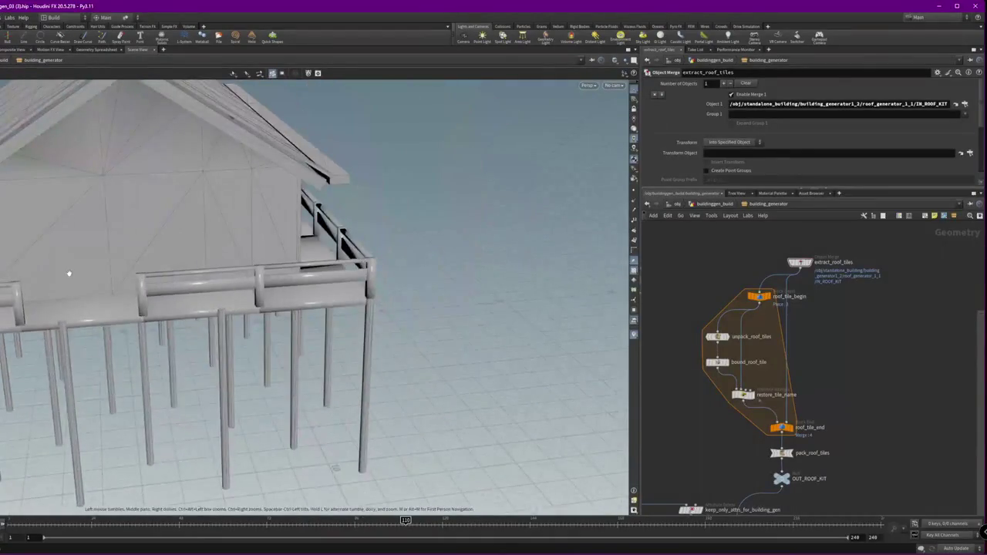
# Locate Building_Gen1 and dive into its inner network
pyautogui.moveTo(867, 419)
pyautogui.mouseDown(button='middle')
pyautogui.moveTo(793, 360)
pyautogui.moveTo(817, 390)
pyautogui.mouseUp(button='middle')
pyautogui.scroll(5, 758, 300)
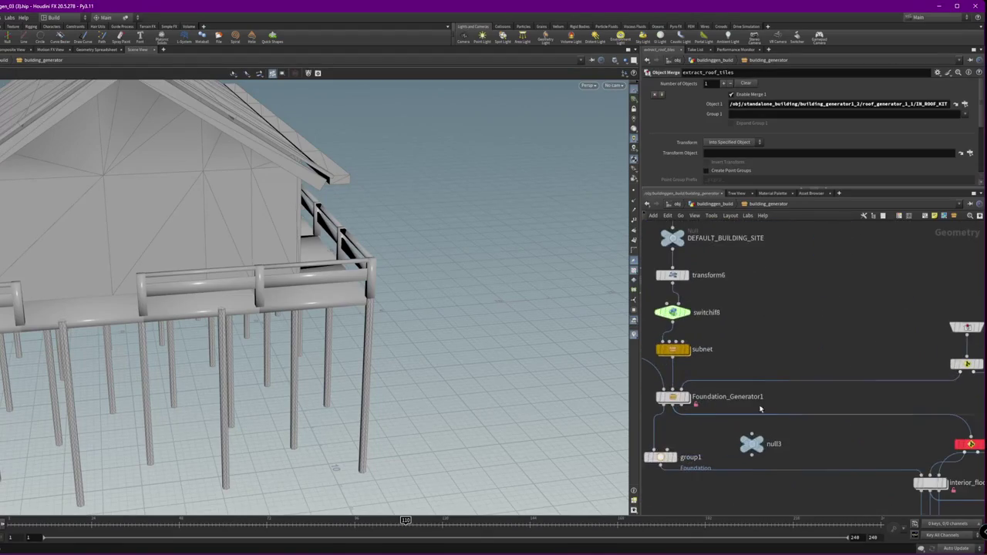
pyautogui.moveTo(761, 409); pyautogui.dragTo(874, 395, button='middle')
pyautogui.doubleClick(777, 449)
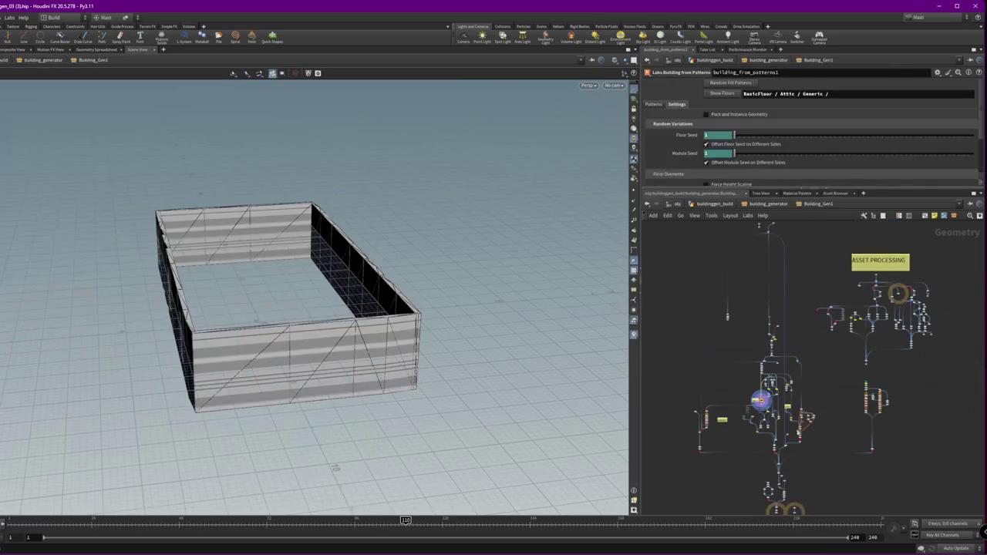
# Delete the ASSET PROCESSING note
pyautogui.scroll(3, 779, 432)
pyautogui.moveTo(779, 432)
pyautogui.mouseDown(button='middle')
pyautogui.moveTo(871, 388)
pyautogui.moveTo(750, 412)
pyautogui.mouseUp(button='middle')
pyautogui.scroll(2, 949, 351)
pyautogui.moveTo(948, 351); pyautogui.dragTo(851, 478, button='middle')
pyautogui.click(802, 351)
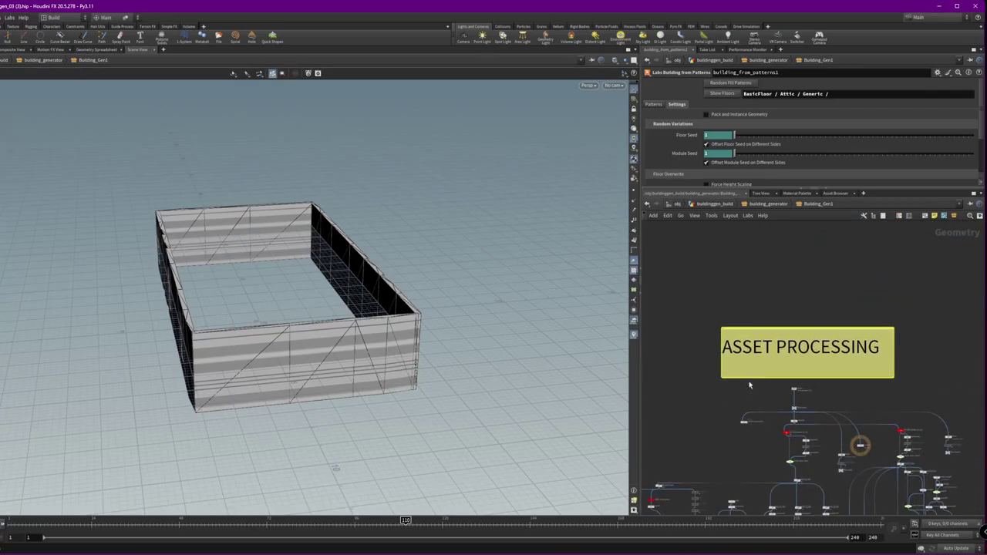
pyautogui.press('Delete')
pyautogui.moveTo(776, 364); pyautogui.dragTo(873, 201, button='middle')
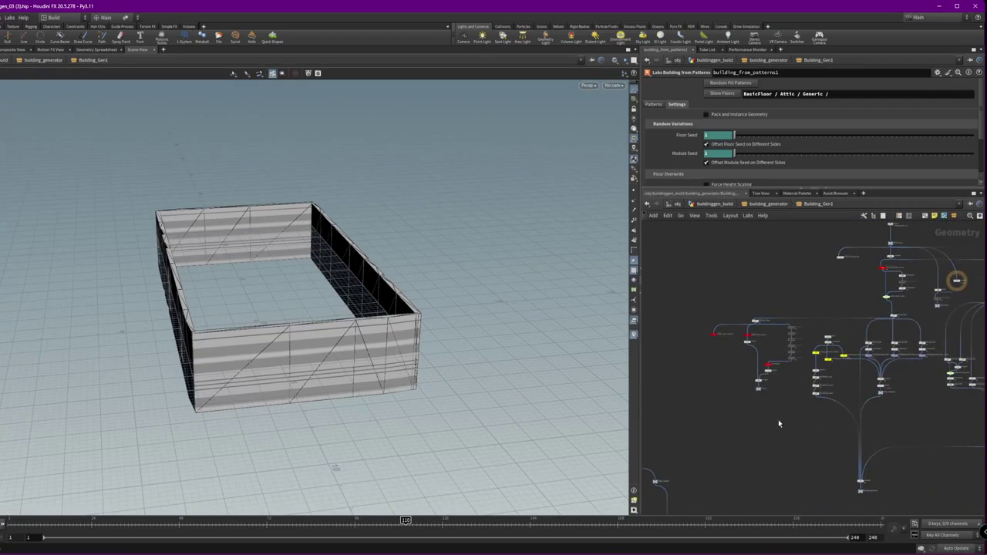
# Tidy the corner branch: transform5, name2, merge5 and corners moved under name1/name2
pyautogui.click(769, 372)
pyautogui.scroll(3, 771, 378)
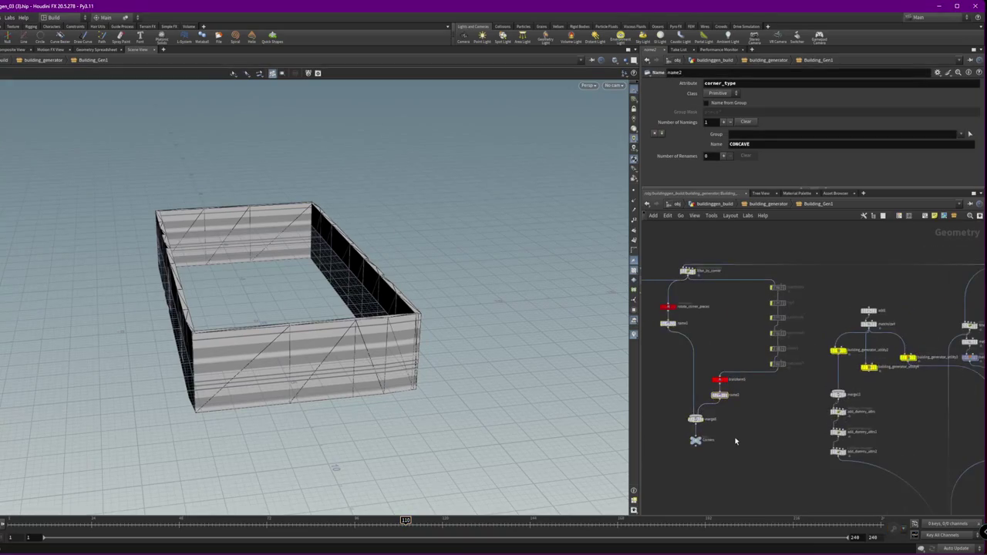
pyautogui.scroll(2, 796, 444)
pyautogui.click(761, 448)
pyautogui.moveTo(881, 399)
pyautogui.mouseDown(button='middle')
pyautogui.moveTo(736, 300)
pyautogui.moveTo(837, 285)
pyautogui.mouseUp(button='middle')
pyautogui.scroll(-3, 836, 291)
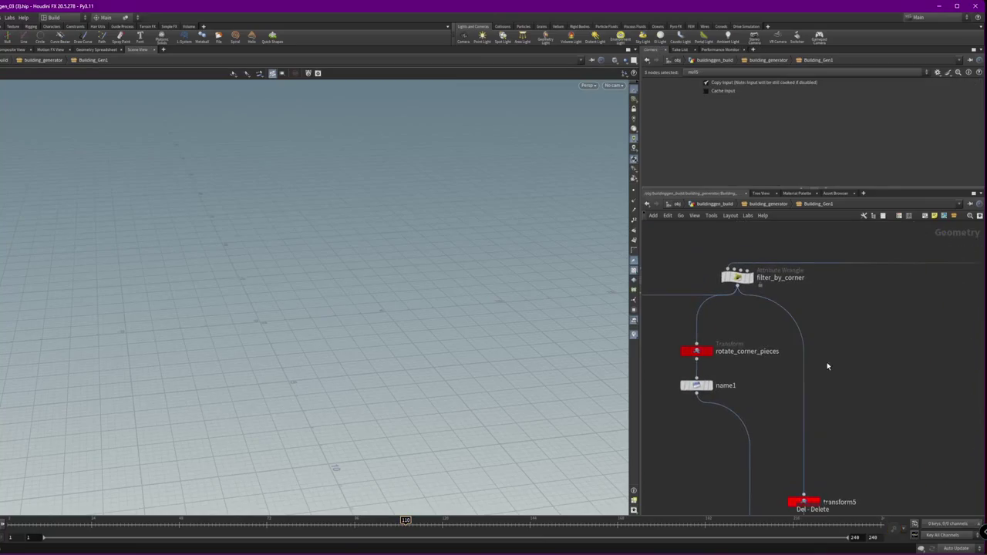
pyautogui.scroll(-2, 827, 362)
pyautogui.moveTo(874, 435)
pyautogui.mouseDown()
pyautogui.moveTo(802, 471)
pyautogui.moveTo(845, 353)
pyautogui.mouseUp()
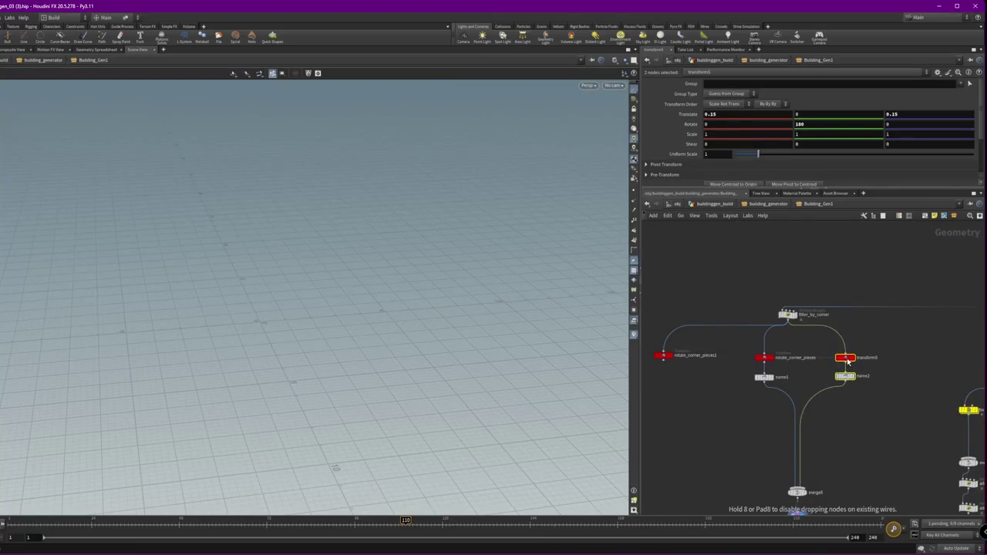
pyautogui.moveTo(846, 352); pyautogui.dragTo(857, 296, button='middle')
pyautogui.moveTo(854, 405); pyautogui.dragTo(770, 501)
pyautogui.moveTo(807, 435); pyautogui.dragTo(819, 353)
# Delete rotate_corner_pieces1 and building_generator_utility4, and level utility2 with utility3
pyautogui.moveTo(654, 289); pyautogui.dragTo(742, 338)
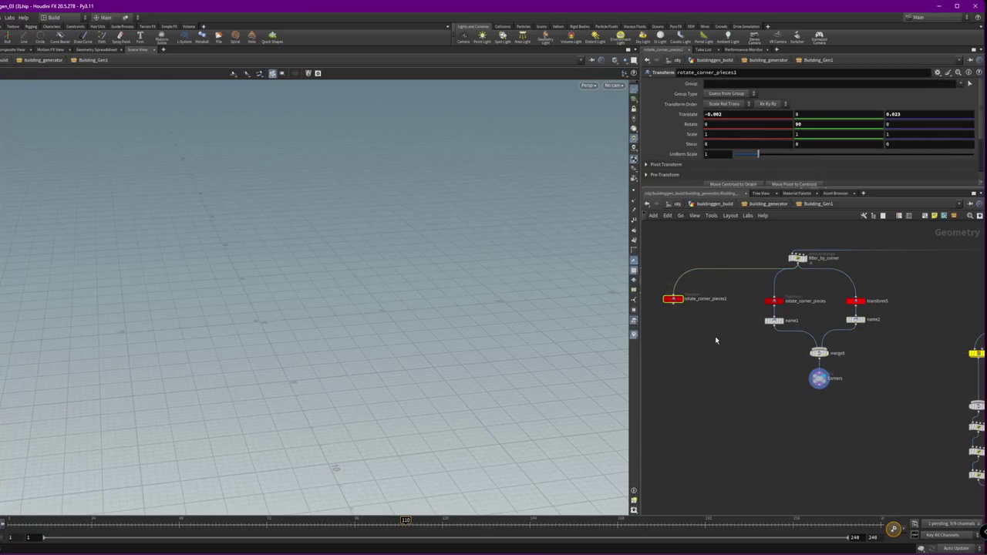
pyautogui.press('Delete')
pyautogui.moveTo(885, 378); pyautogui.dragTo(790, 395, button='middle')
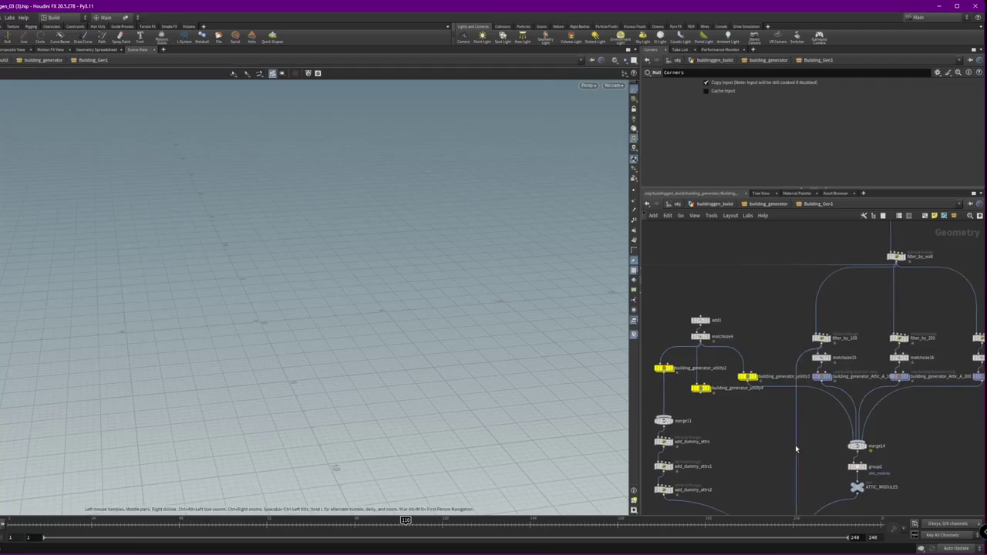
pyautogui.moveTo(826, 428); pyautogui.dragTo(799, 351, button='middle')
pyautogui.click(738, 302)
pyautogui.moveTo(771, 309); pyautogui.dragTo(798, 395, button='middle')
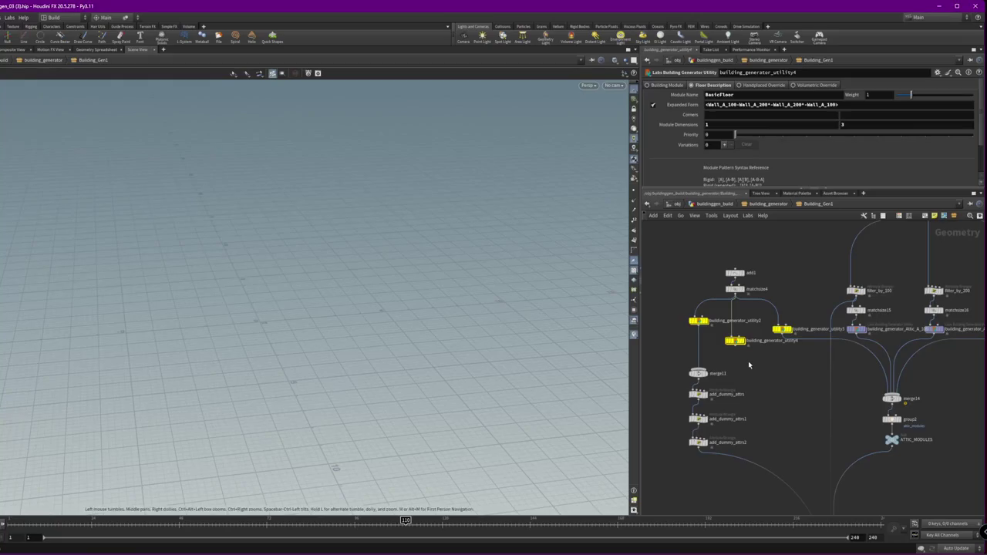
pyautogui.press('Delete')
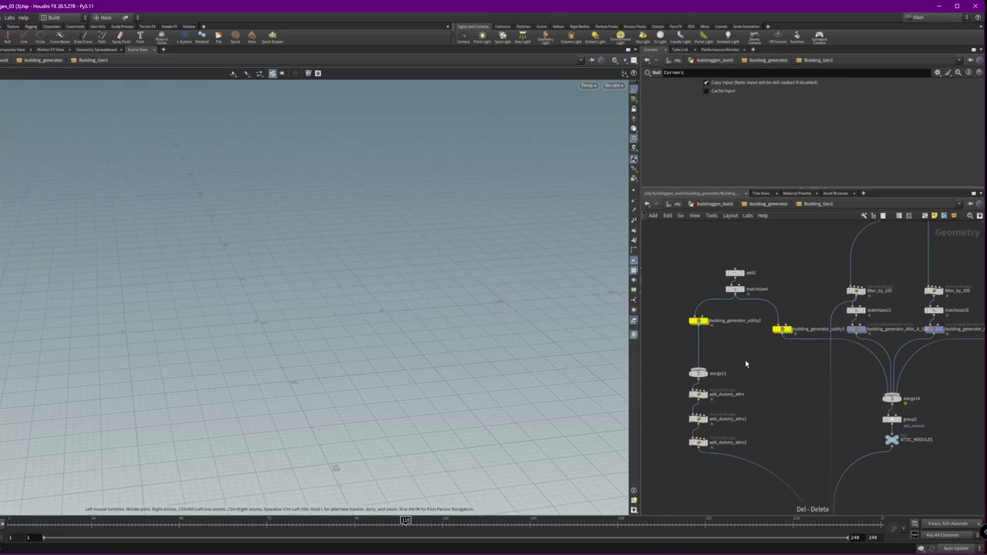
pyautogui.moveTo(701, 330); pyautogui.dragTo(701, 335)
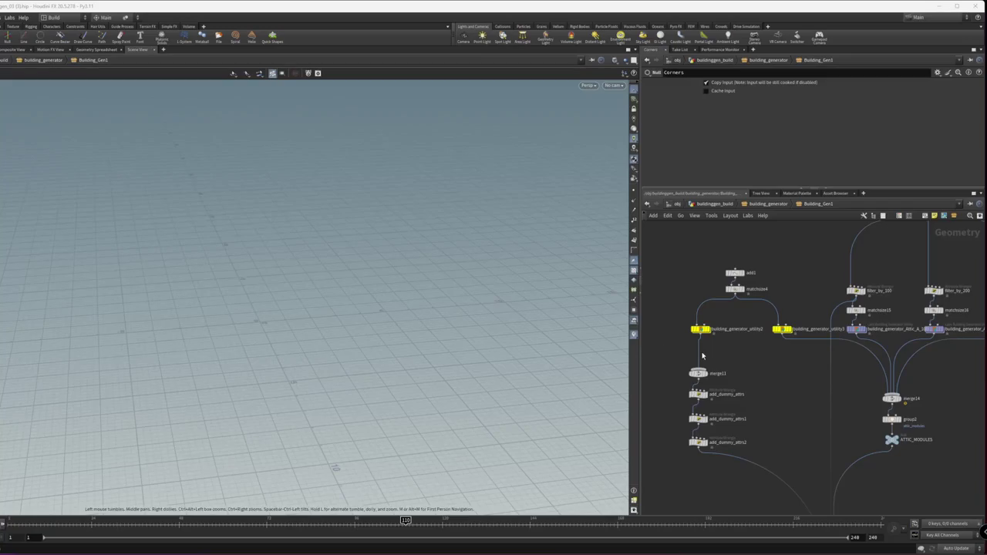
pyautogui.scroll(-1, 702, 356)
pyautogui.scroll(-1, 732, 370)
pyautogui.scroll(-3, 771, 394)
pyautogui.scroll(-2, 833, 419)
pyautogui.scroll(5, 756, 422)
pyautogui.click(741, 445)
# Navigate the network to the wall module and merge_walls nodes
pyautogui.click(733, 445)
pyautogui.scroll(-2, 771, 417)
pyautogui.scroll(-3, 793, 421)
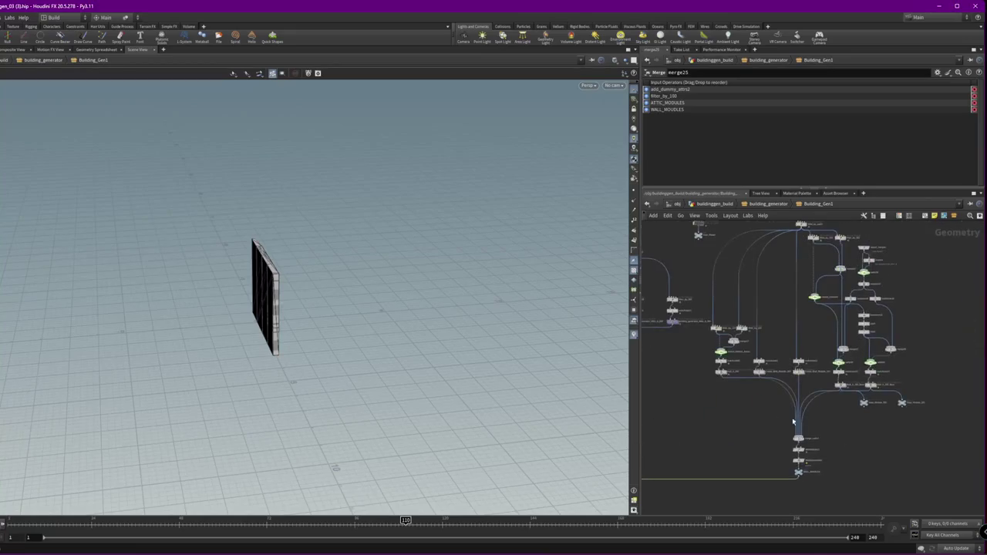
pyautogui.scroll(3, 793, 422)
pyautogui.moveTo(863, 380); pyautogui.dragTo(906, 391, button='middle')
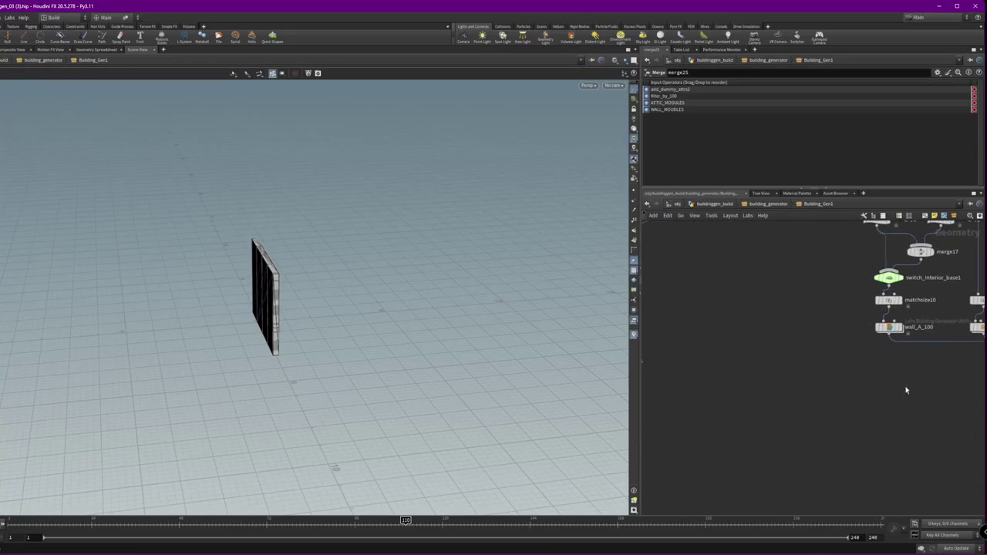
pyautogui.scroll(-2, 890, 388)
pyautogui.moveTo(897, 423); pyautogui.dragTo(948, 398, button='middle')
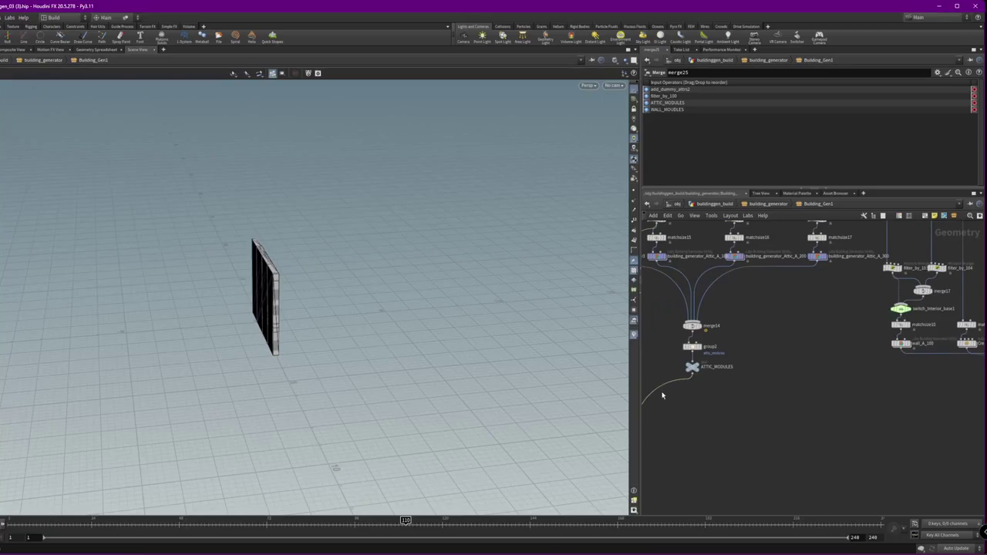
pyautogui.moveTo(641, 407); pyautogui.dragTo(507, 408)
pyautogui.moveTo(779, 415); pyautogui.dragTo(466, 392, button='middle')
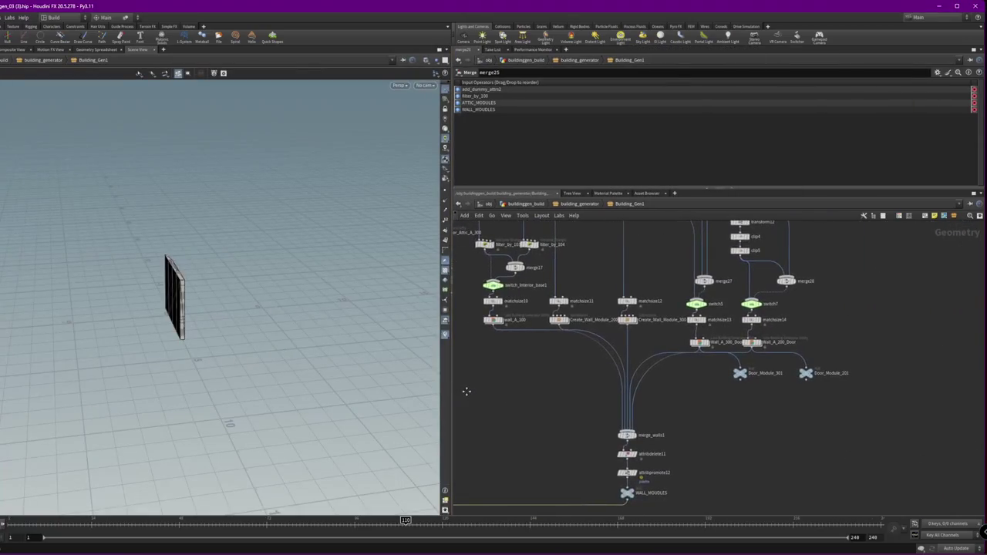
pyautogui.scroll(3, 664, 373)
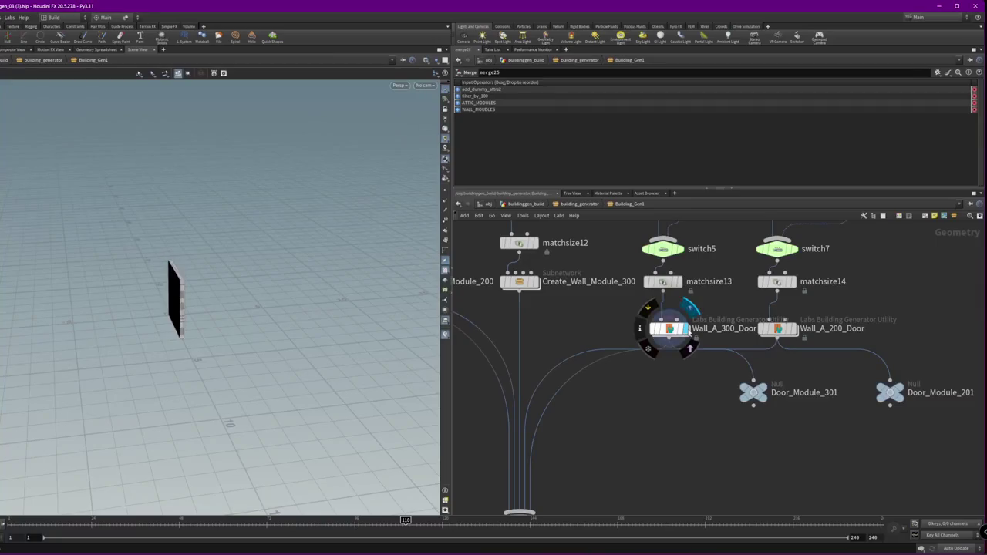
# Display and frame Wall_A_300_Door, then move Door_Module_301 and Door_Module_201 lower
pyautogui.click(671, 330)
pyautogui.click(688, 310)
pyautogui.press('f')
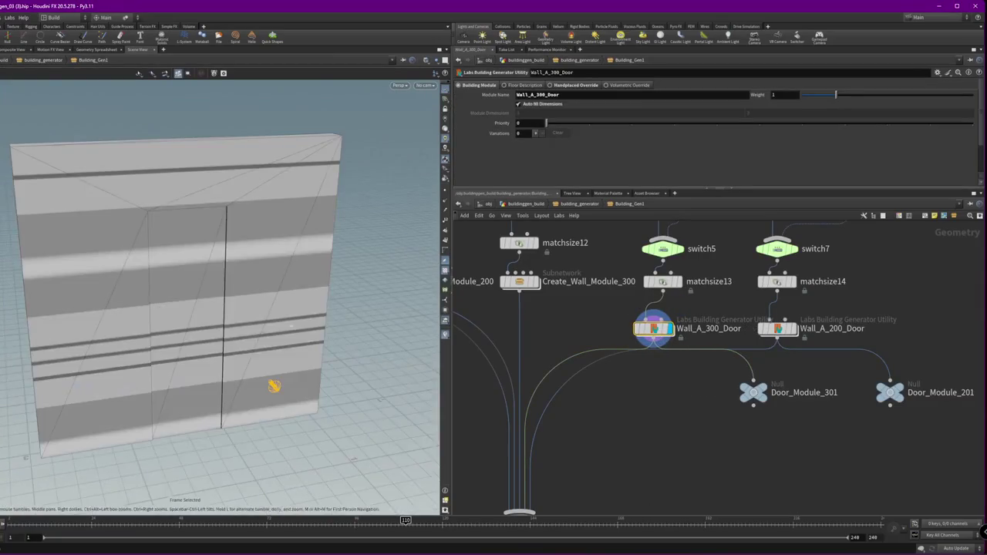
pyautogui.moveTo(155, 223); pyautogui.dragTo(144, 293)
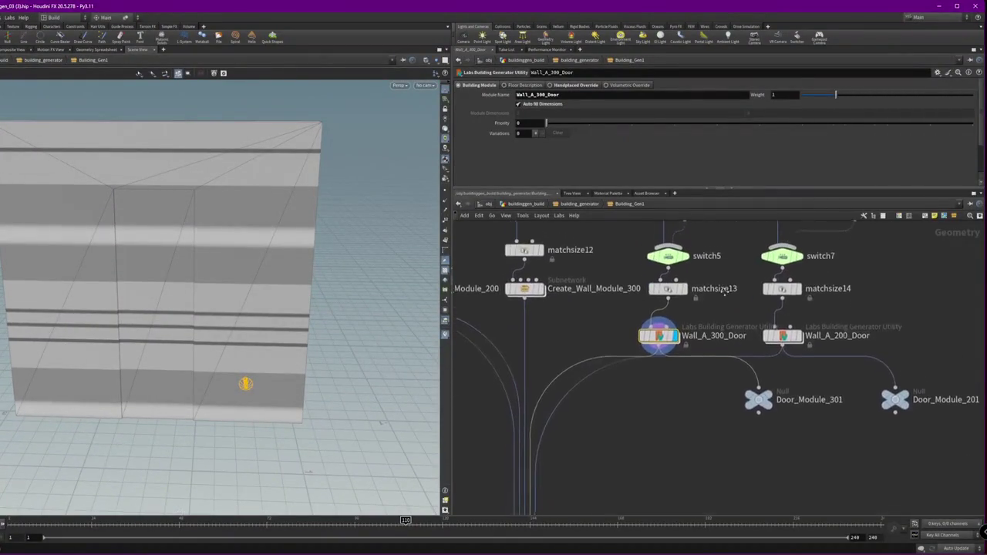
pyautogui.moveTo(891, 397); pyautogui.dragTo(894, 386, button='middle')
pyautogui.moveTo(757, 382); pyautogui.dragTo(753, 447)
pyautogui.moveTo(903, 385)
pyautogui.mouseDown()
pyautogui.moveTo(910, 441)
pyautogui.moveTo(910, 426)
pyautogui.mouseUp()
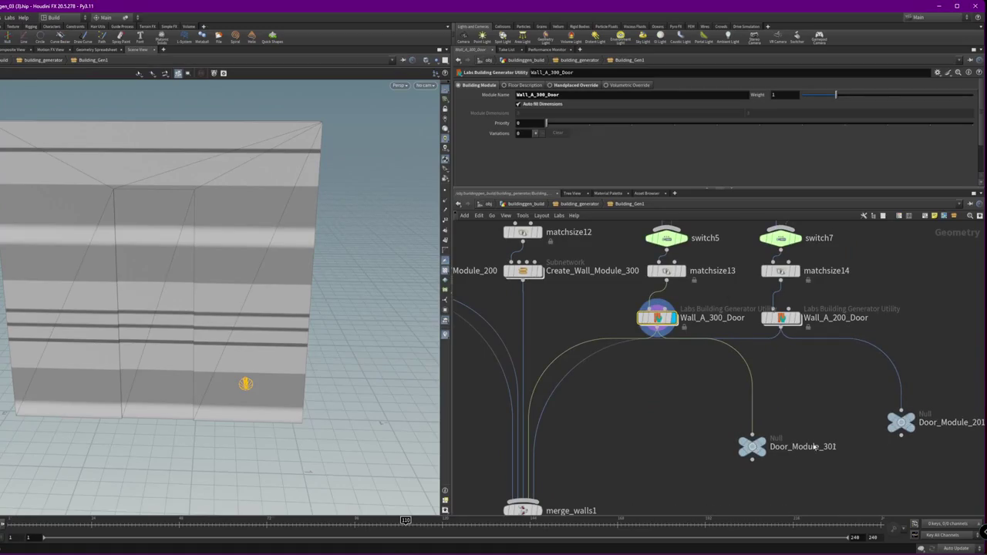
# Select merge27, merge28, switch5 and switch7 and move them up slightly
pyautogui.moveTo(699, 300)
pyautogui.mouseDown(button='middle')
pyautogui.moveTo(701, 340)
pyautogui.moveTo(701, 250)
pyautogui.mouseUp(button='middle')
pyautogui.scroll(-2, 701, 340)
pyautogui.moveTo(887, 441); pyautogui.dragTo(593, 312)
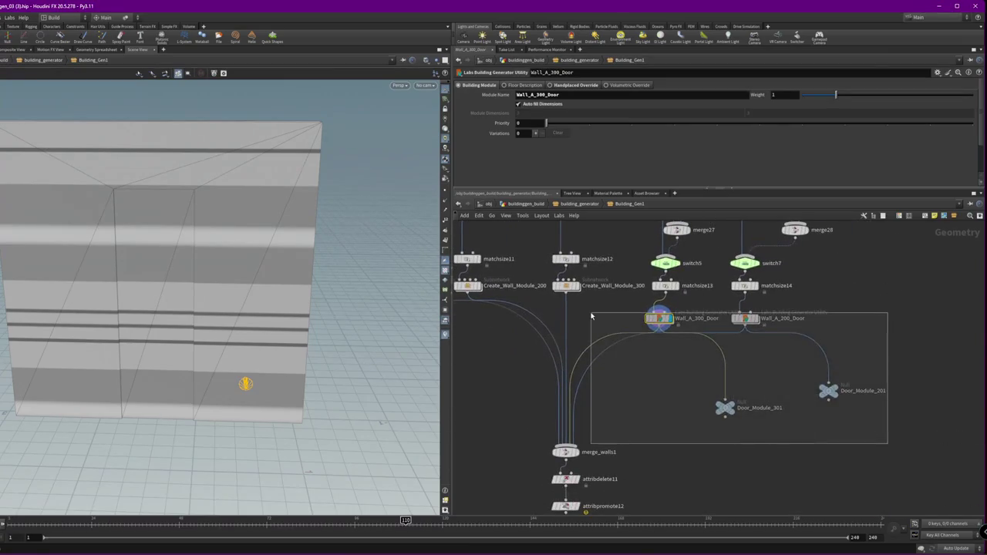
pyautogui.scroll(-2, 849, 432)
pyautogui.scroll(-2, 849, 432)
pyautogui.moveTo(870, 458); pyautogui.dragTo(579, 276)
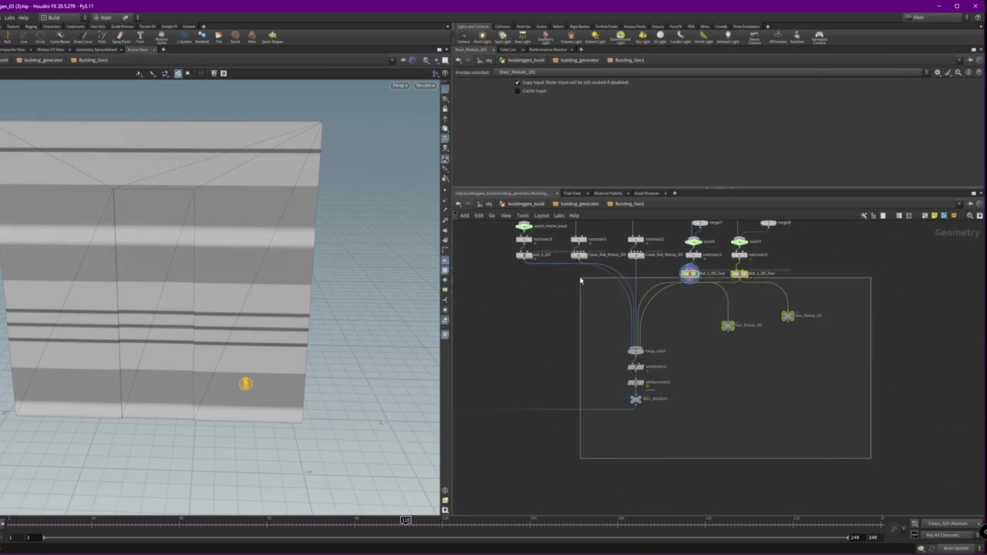
pyautogui.moveTo(768, 298); pyautogui.dragTo(761, 339, button='middle')
pyautogui.scroll(2, 845, 353)
pyautogui.scroll(3, 845, 353)
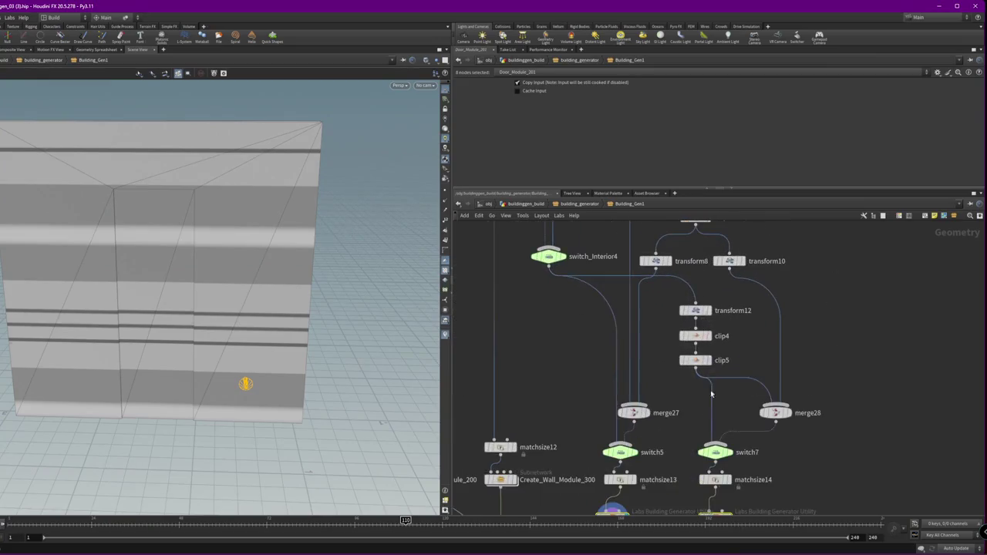
pyautogui.scroll(2, 846, 353)
pyautogui.moveTo(912, 346); pyautogui.dragTo(586, 287)
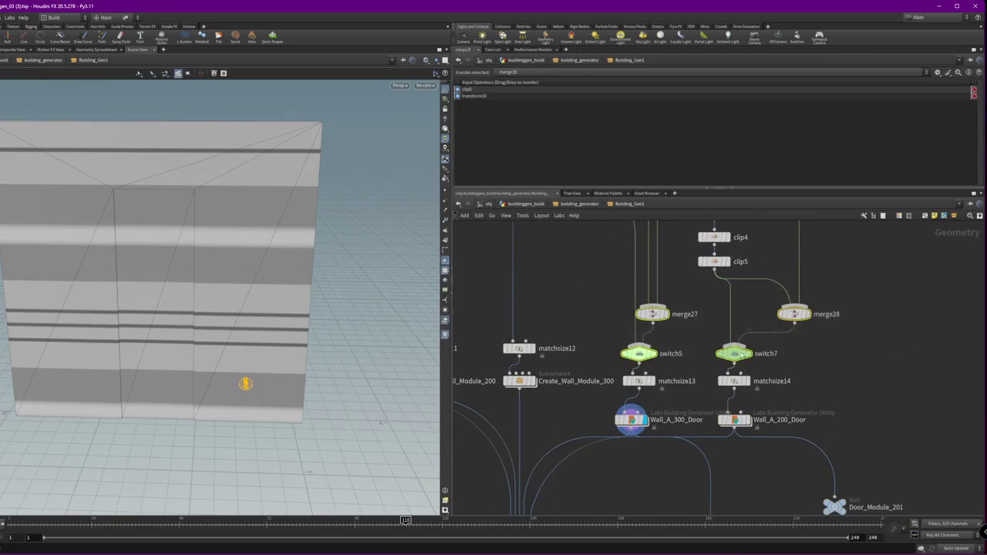
pyautogui.moveTo(738, 355); pyautogui.dragTo(738, 350)
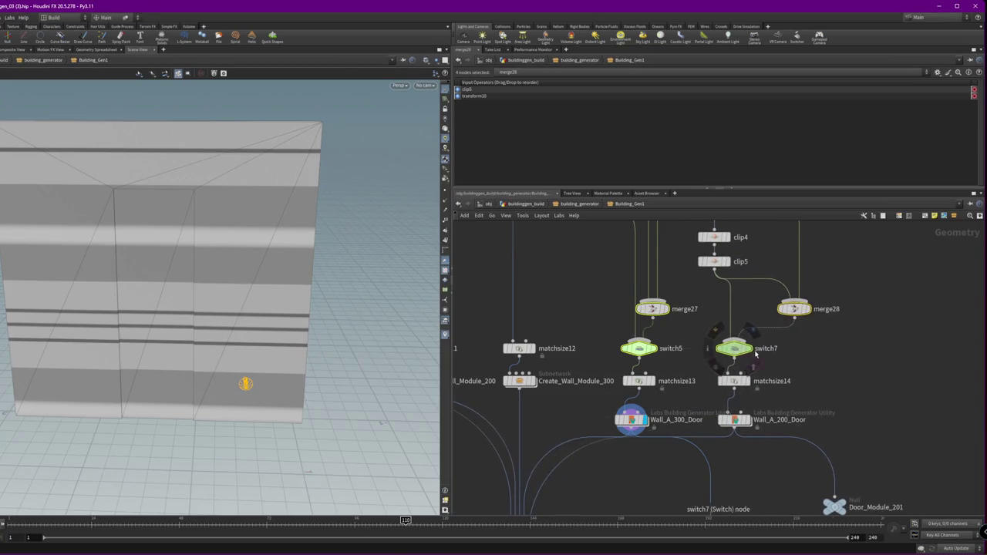
# Move switch7 and switch5 with their upstream chains further up
pyautogui.click(870, 365)
pyautogui.keyDown('shift'); pyautogui.moveTo(734, 348); pyautogui.dragTo(734, 308); pyautogui.keyUp('shift')
pyautogui.click(637, 348)
pyautogui.keyDown('shift'); pyautogui.moveTo(637, 348); pyautogui.dragTo(637, 309); pyautogui.keyUp('shift')
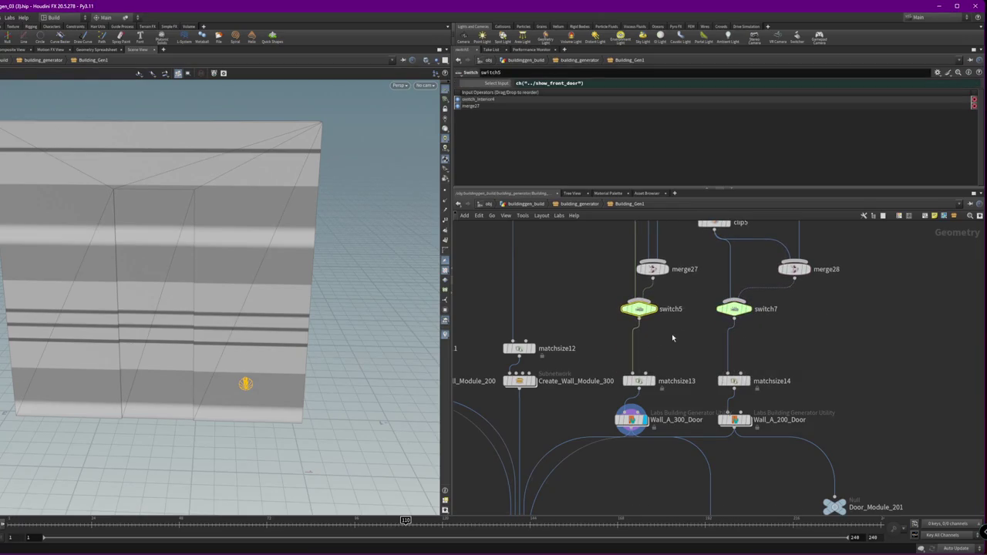
pyautogui.press('Tab')
# Insert a Boolean node, boolean1, between switch5 and matchsize13
pyautogui.write('ool')
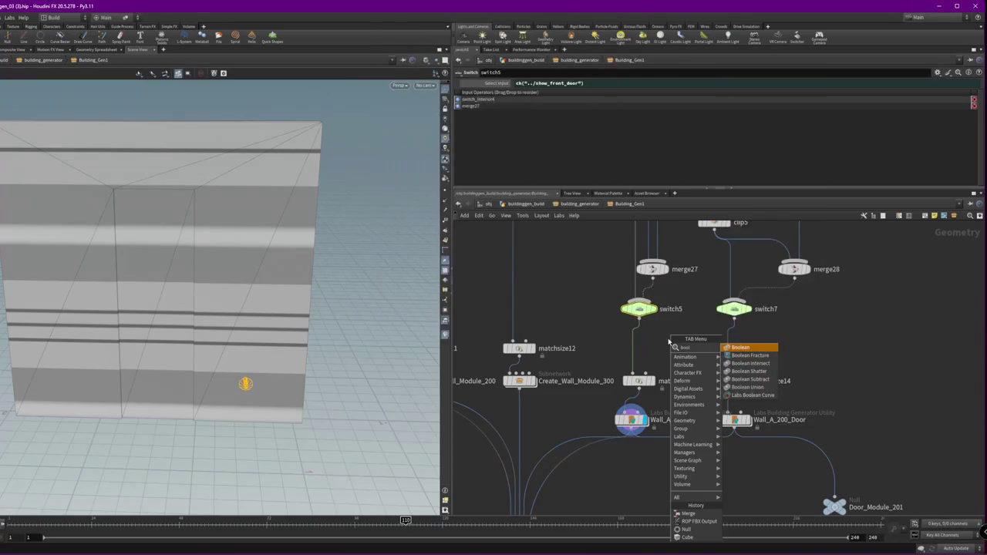
pyautogui.press('Return')
pyautogui.click(670, 345)
pyautogui.moveTo(671, 345); pyautogui.dragTo(651, 351)
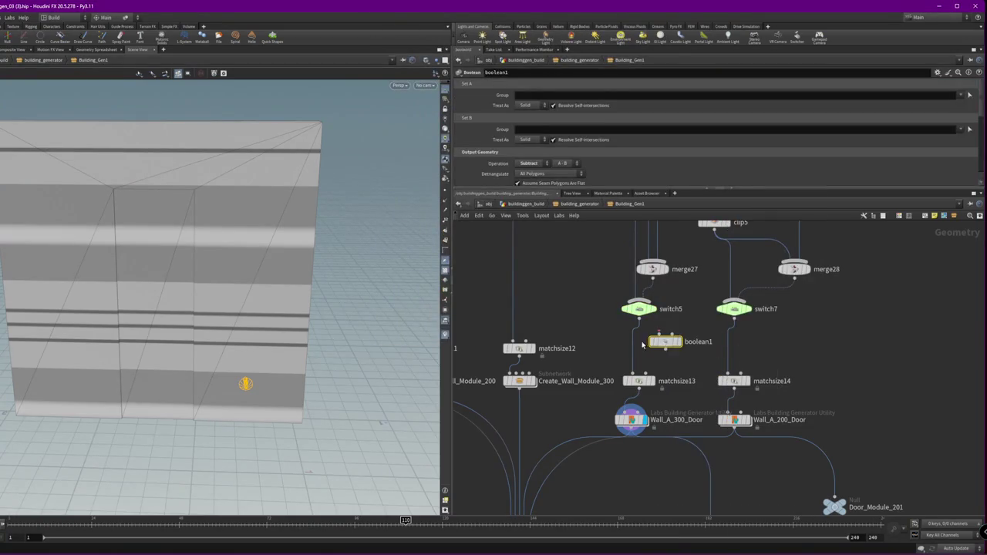
# Add box1 as boolean1's cutter and stretch it to 1 × 2.92154 × 1
pyautogui.press('Tab')
pyautogui.write('box')
pyautogui.press('Return')
pyautogui.click(693, 301)
pyautogui.moveTo(692, 306); pyautogui.dragTo(653, 342)
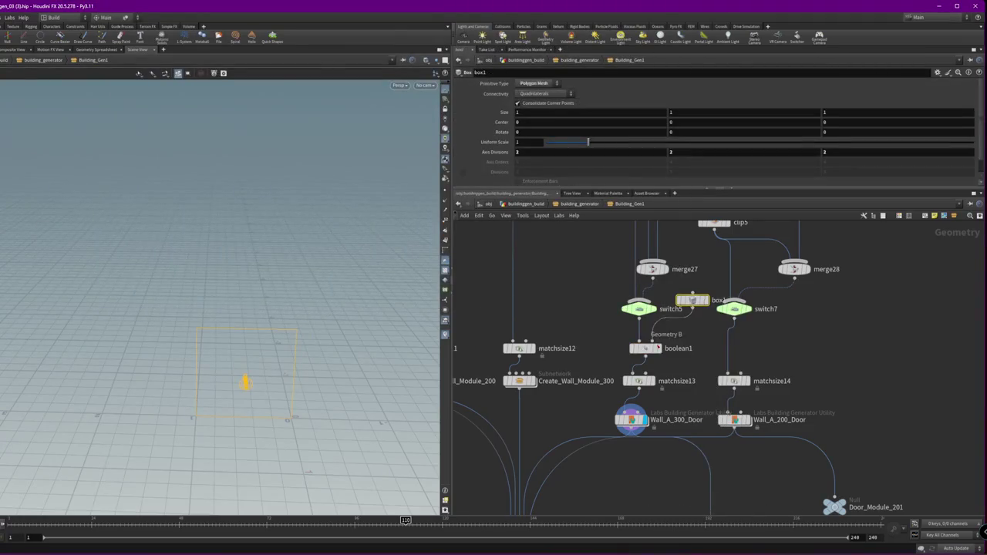
pyautogui.click(645, 348)
pyautogui.moveTo(272, 278); pyautogui.dragTo(203, 273)
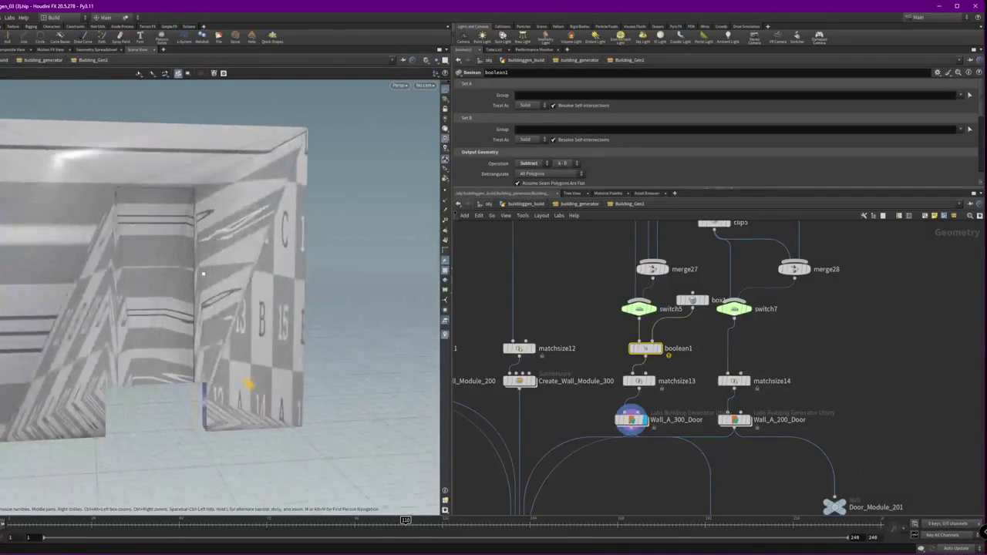
pyautogui.click(693, 300)
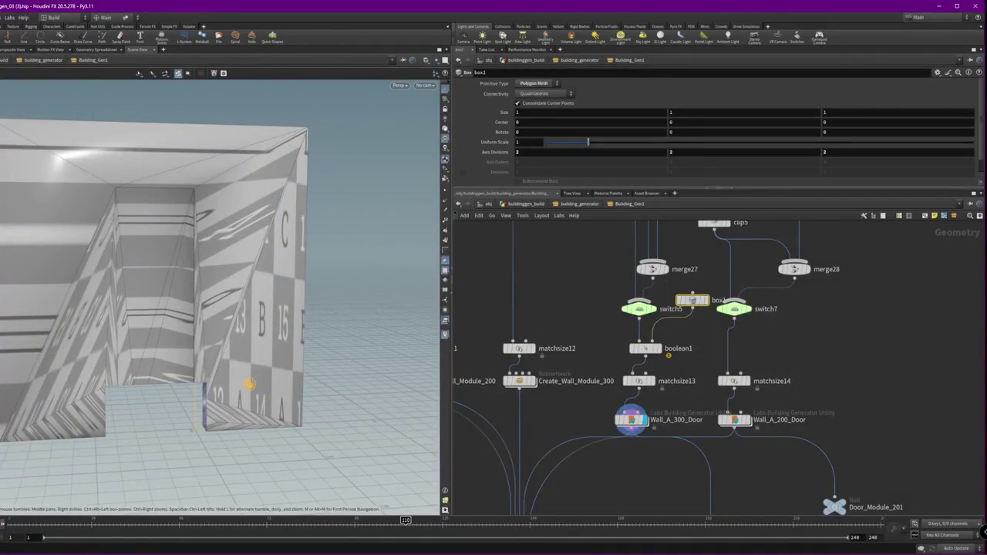
pyautogui.press('Return')
pyautogui.moveTo(286, 362); pyautogui.dragTo(279, 187)
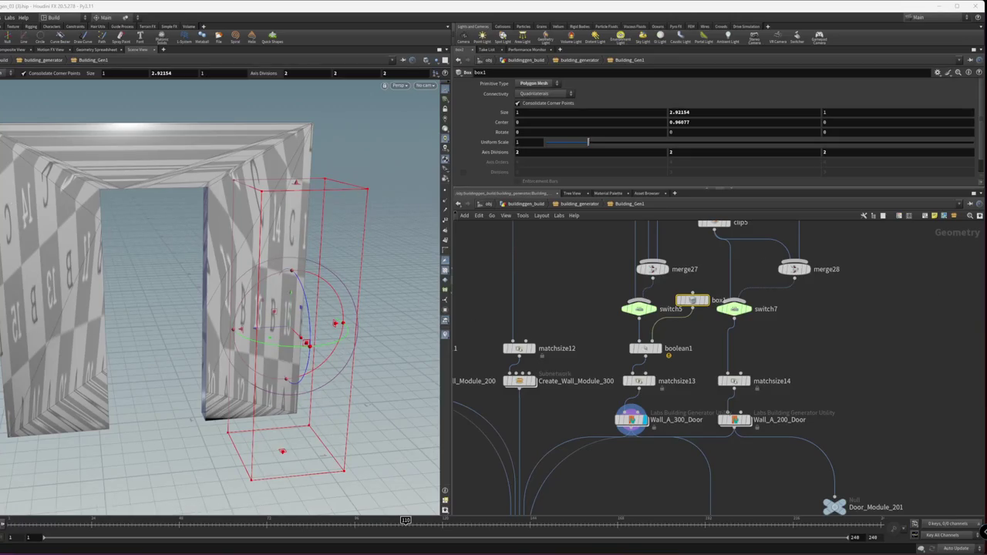
# Reframe the network around matchsize13 and nudge boolean1 up slightly
pyautogui.moveTo(619, 486); pyautogui.dragTo(695, 379, button='middle')
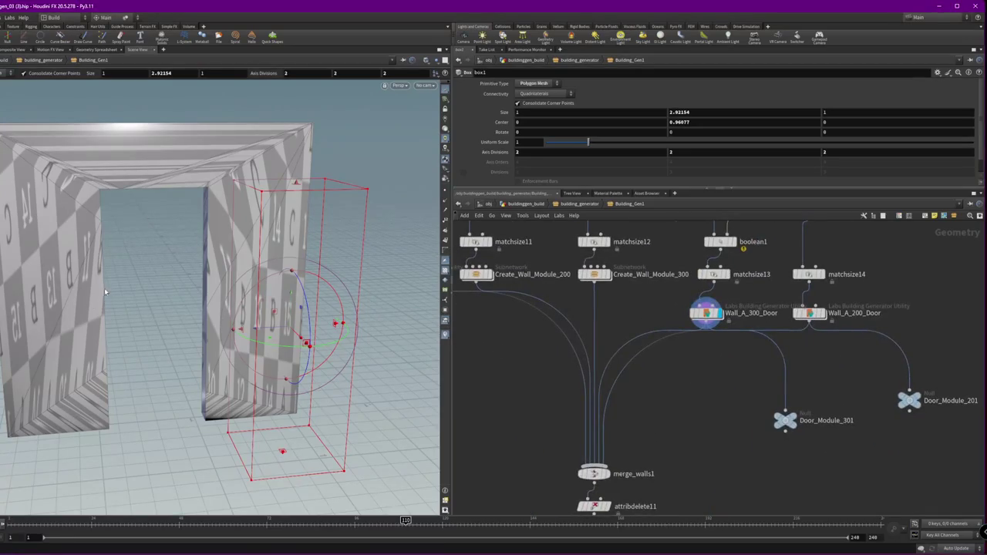
pyautogui.keyDown('alt'); pyautogui.moveTo(105, 291); pyautogui.dragTo(149, 231); pyautogui.keyUp('alt')
pyautogui.click(713, 273)
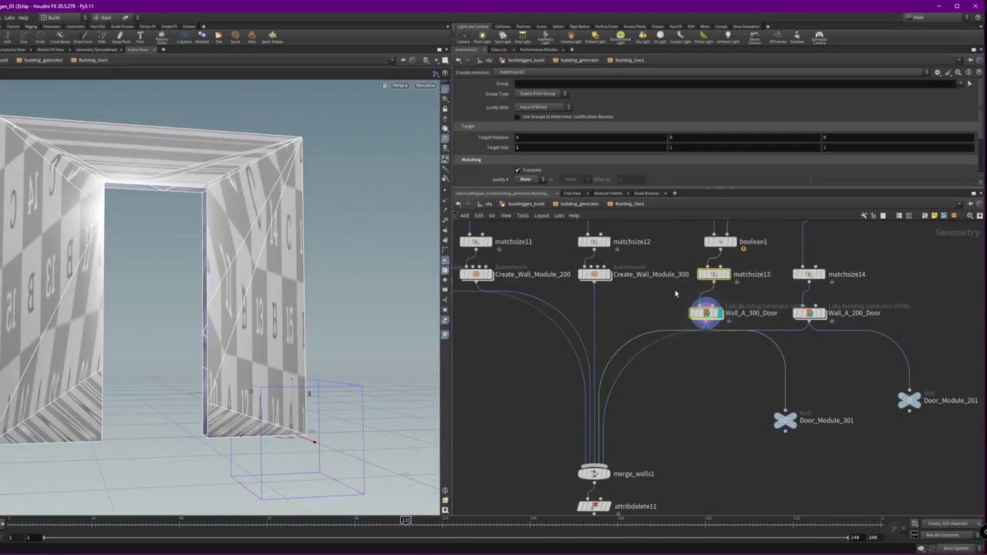
pyautogui.press('f')
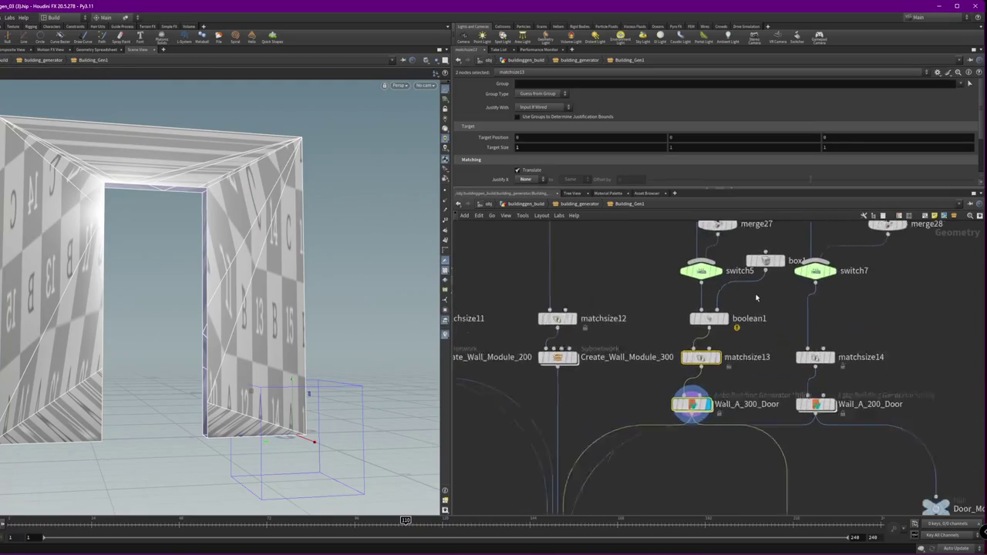
pyautogui.scroll(2, 756, 297)
pyautogui.moveTo(700, 323); pyautogui.dragTo(700, 306)
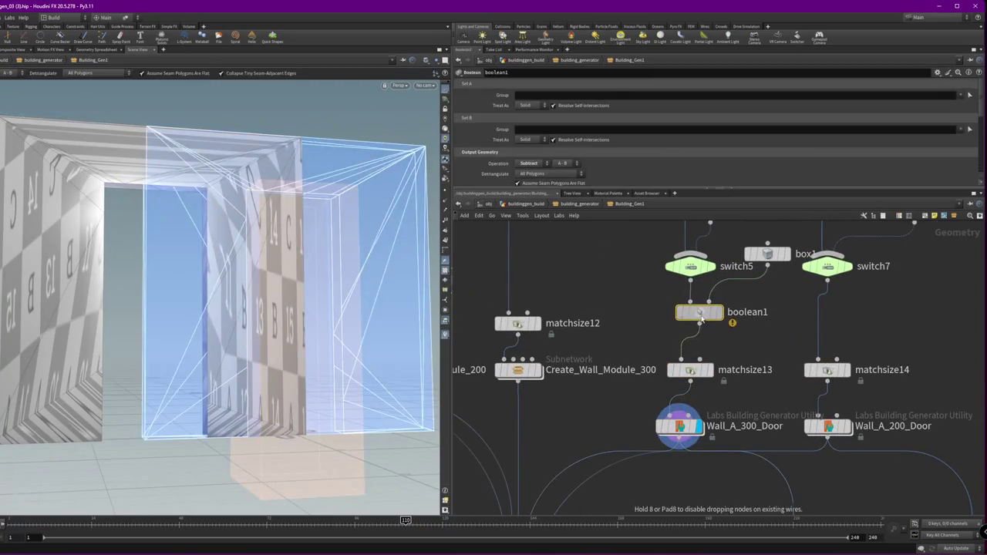
pyautogui.press('Tab')
pyautogui.write('fi')
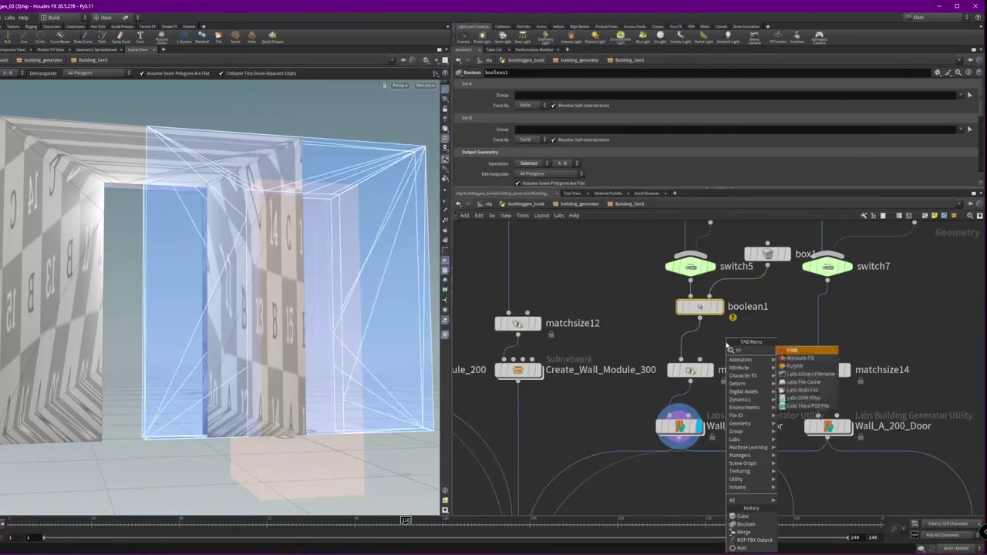
# Try a PolyFill after boolean1 with smoothing about 6.57, then delete it
pyautogui.press('Return')
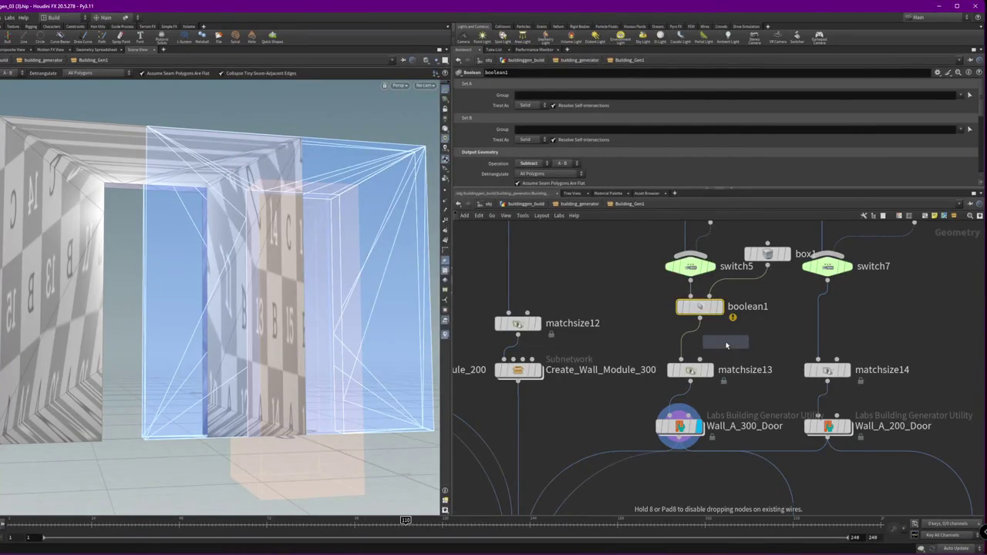
pyautogui.click(687, 341)
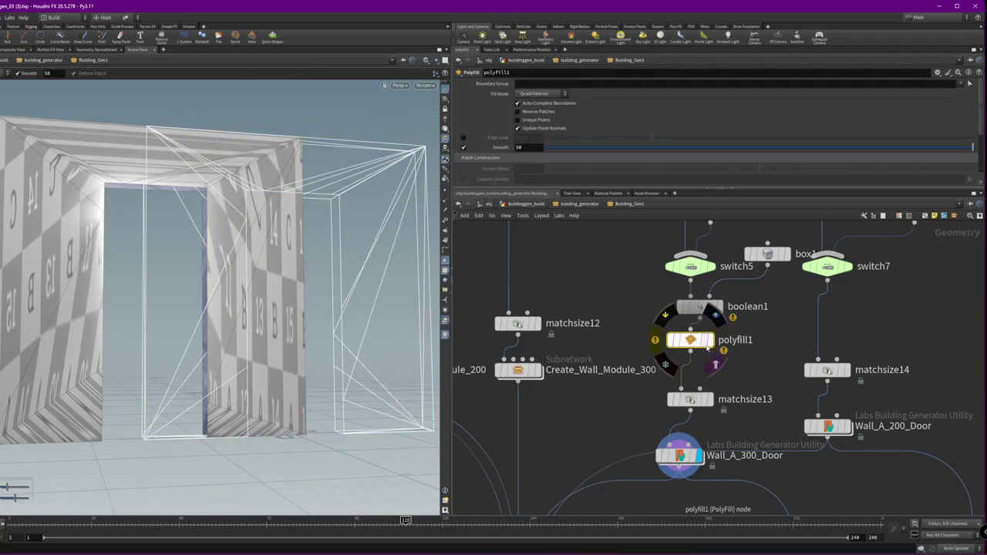
pyautogui.click(710, 341)
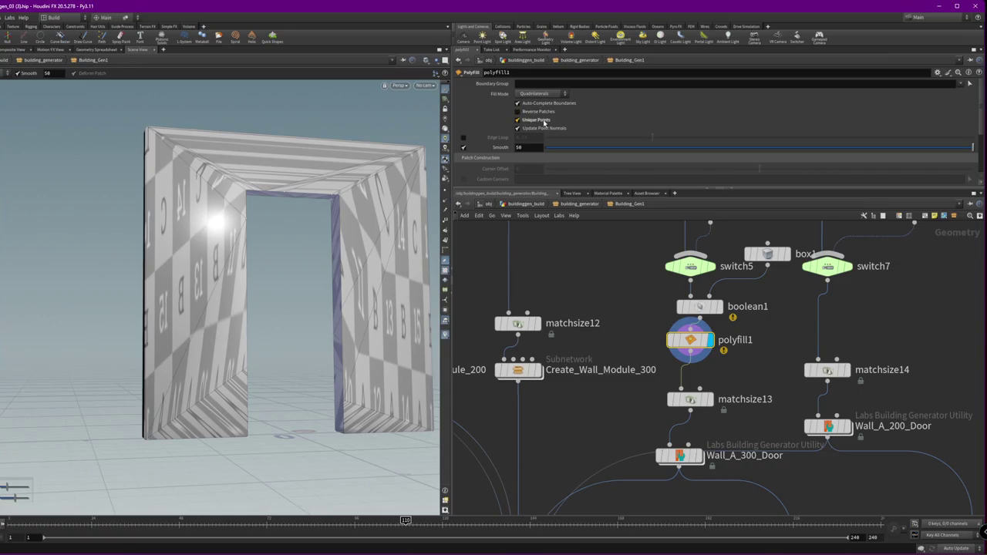
pyautogui.click(547, 148)
pyautogui.moveTo(548, 147); pyautogui.dragTo(602, 147)
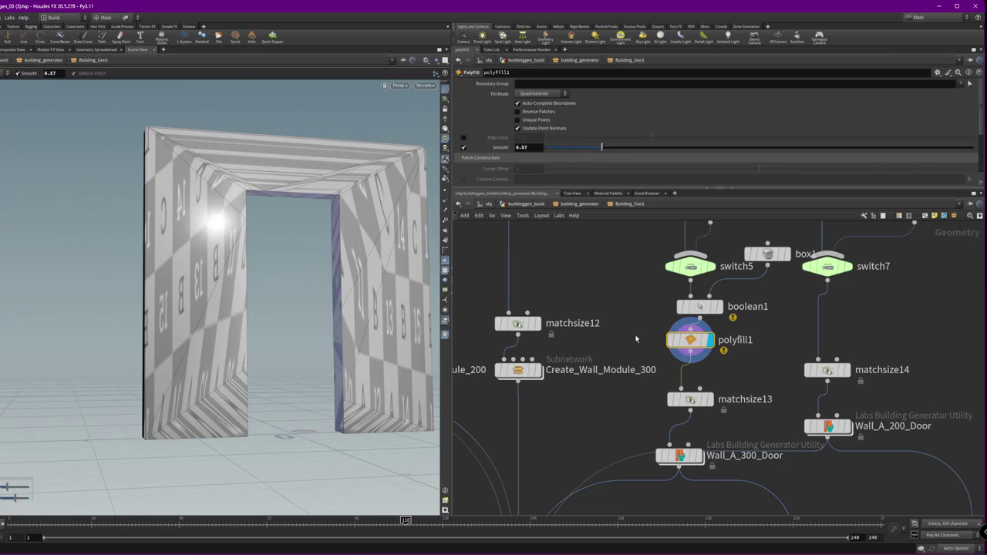
pyautogui.press('Delete')
pyautogui.moveTo(324, 257)
pyautogui.mouseDown()
pyautogui.moveTo(439, 267)
pyautogui.moveTo(246, 260)
pyautogui.mouseUp()
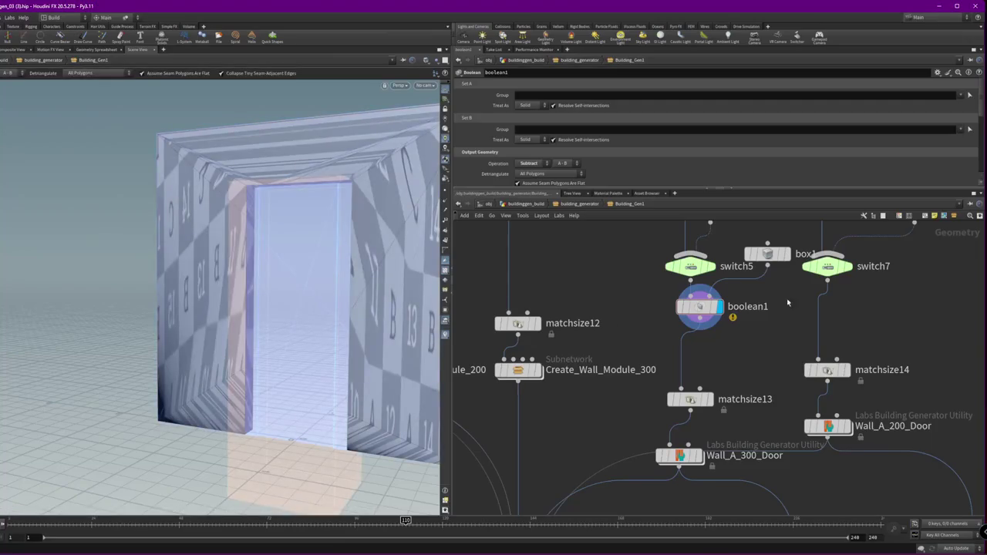
# Duplicate box1 and boolean1 as box2 and boolean4, and wire box1 into boolean4
pyautogui.moveTo(707, 311); pyautogui.dragTo(698, 328)
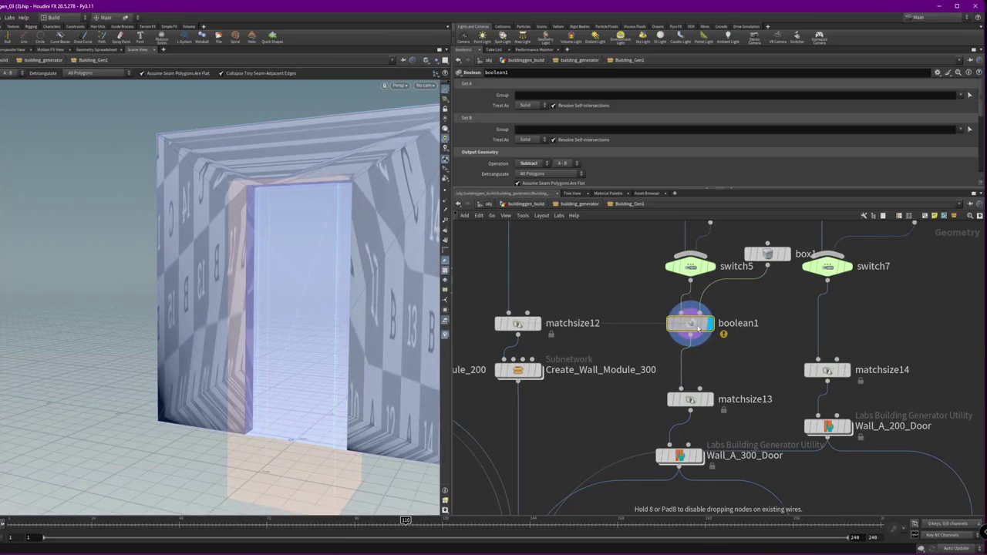
pyautogui.moveTo(768, 254)
pyautogui.mouseDown()
pyautogui.moveTo(758, 307)
pyautogui.moveTo(702, 322)
pyautogui.mouseUp()
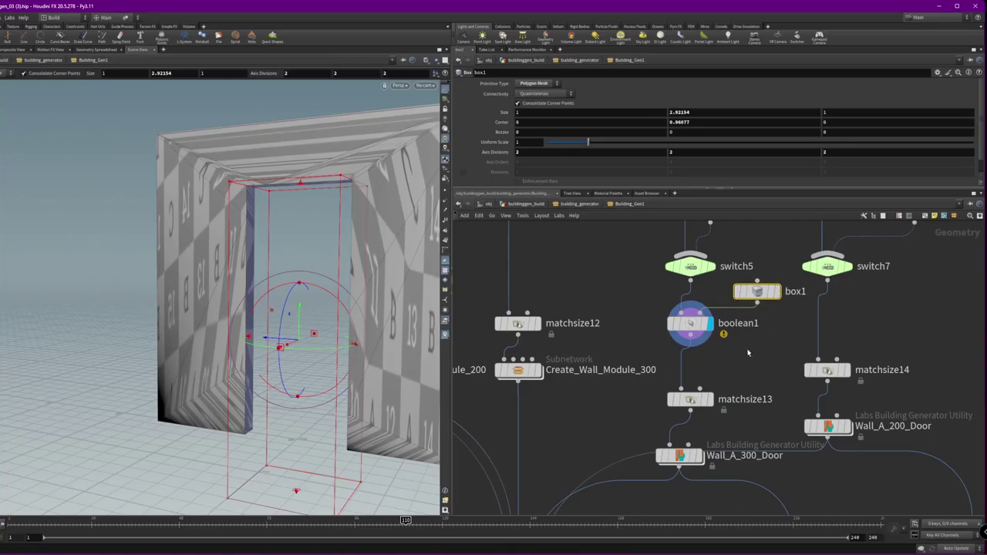
pyautogui.keyDown('alt'); pyautogui.moveTo(757, 291); pyautogui.dragTo(779, 309); pyautogui.keyUp('alt')
pyautogui.click(684, 325)
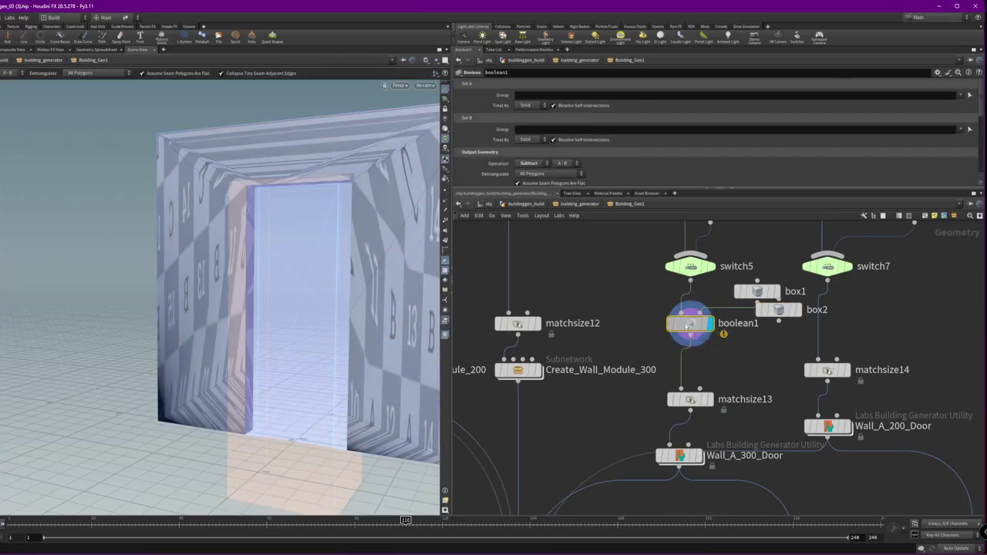
pyautogui.keyDown('alt'); pyautogui.moveTo(685, 326); pyautogui.dragTo(741, 373); pyautogui.keyUp('alt')
pyautogui.moveTo(759, 300); pyautogui.dragTo(745, 357)
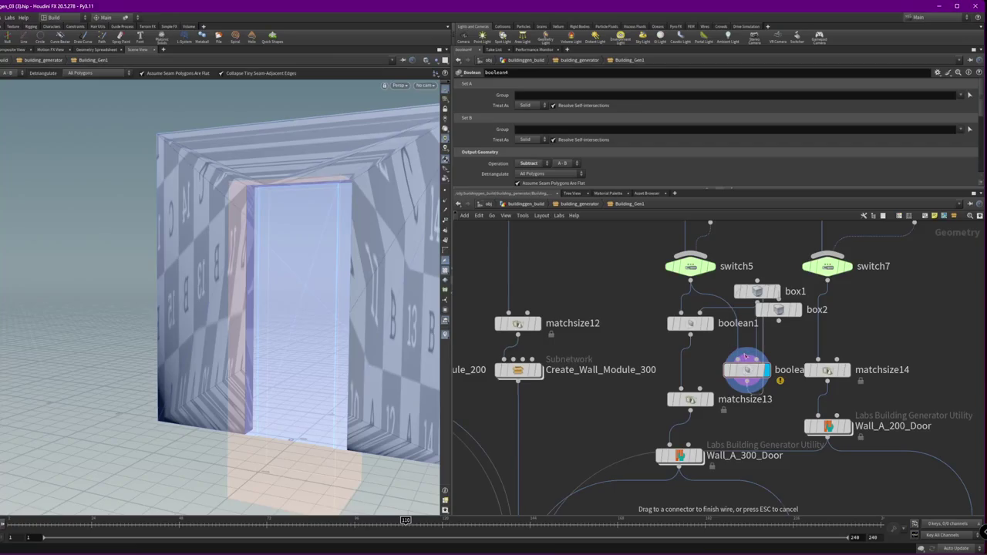
pyautogui.moveTo(757, 291); pyautogui.dragTo(757, 242)
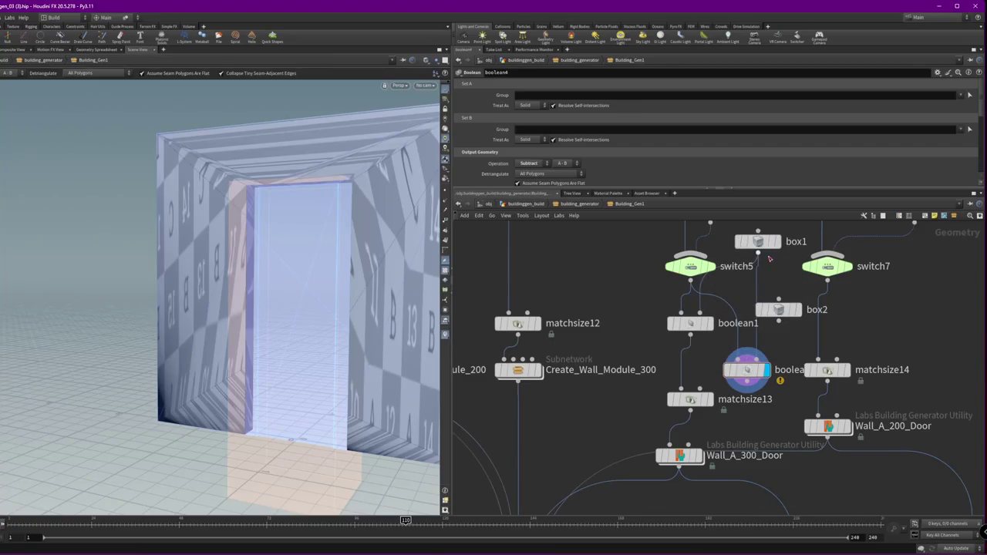
# Resize box2 to 1 × 2.86646 × 0.87
pyautogui.click(779, 309)
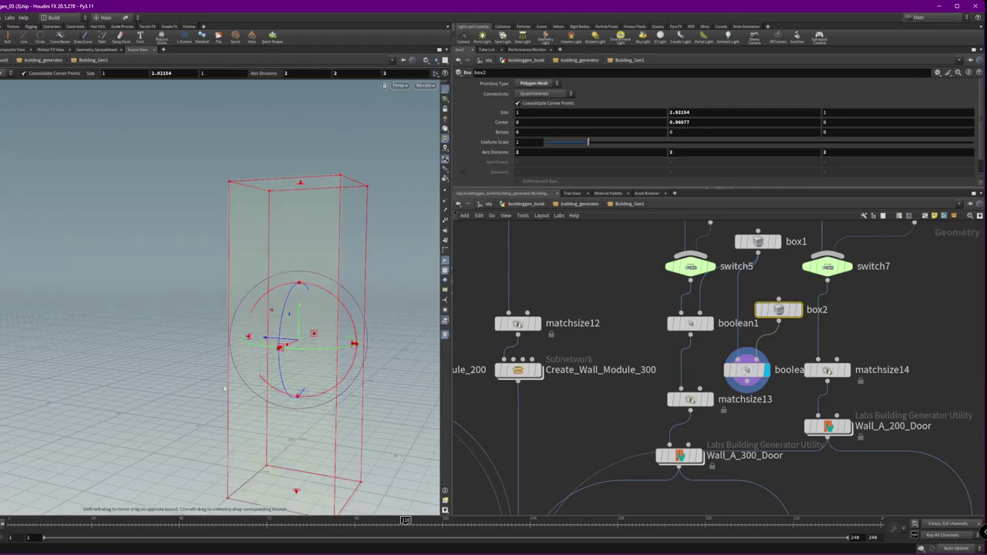
pyautogui.keyDown('alt'); pyautogui.moveTo(238, 393); pyautogui.dragTo(293, 386); pyautogui.keyUp('alt')
pyautogui.middleClick(712, 124)
pyautogui.moveTo(640, 111); pyautogui.dragTo(606, 134, button='middle')
pyautogui.moveTo(857, 112)
pyautogui.mouseDown(button='middle')
pyautogui.moveTo(858, 142)
pyautogui.moveTo(767, 147)
pyautogui.mouseUp(button='middle')
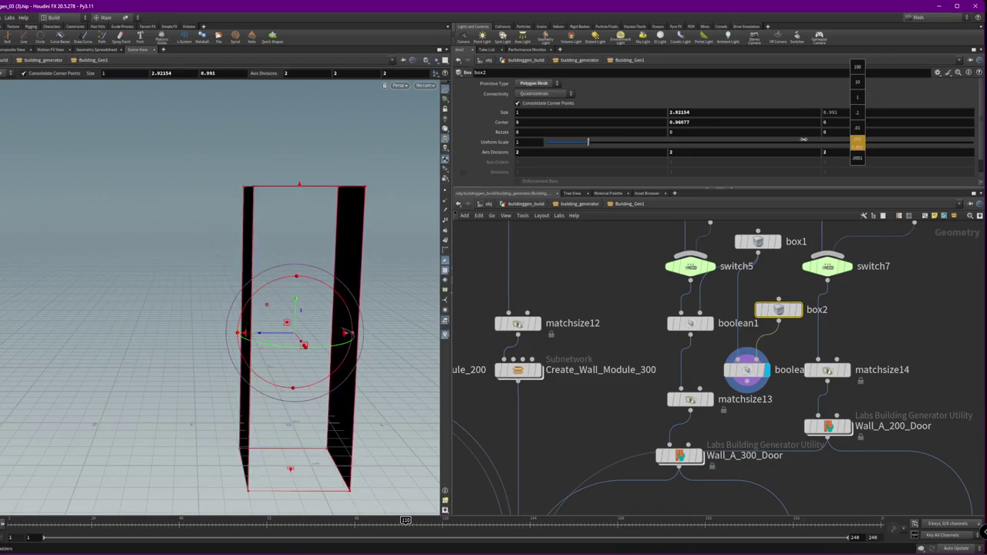
pyautogui.moveTo(239, 174)
pyautogui.keyDown('alt'); pyautogui.mouseDown()
pyautogui.moveTo(179, 219)
pyautogui.moveTo(189, 229)
pyautogui.mouseUp(); pyautogui.keyUp('alt')
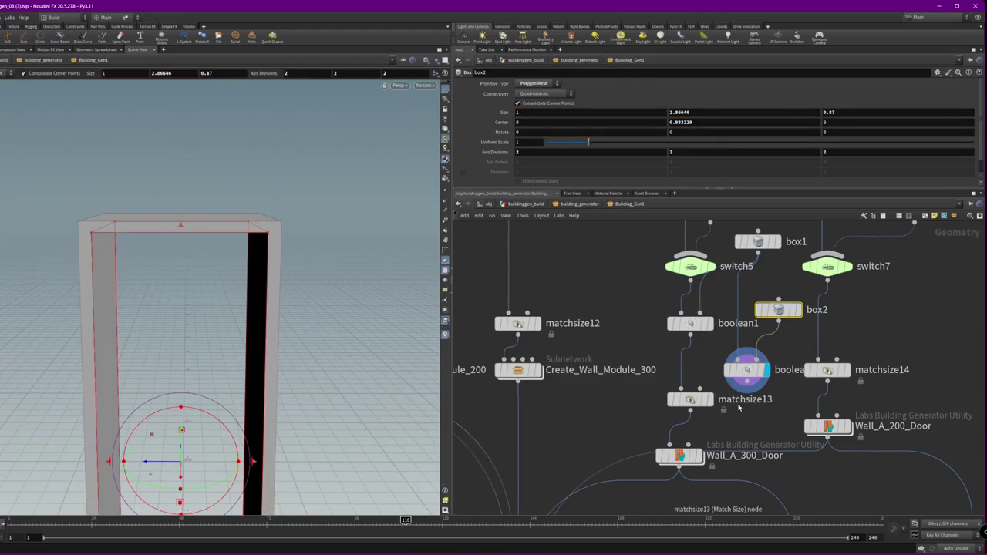
# Widen box1 to a Size X of 1.1
pyautogui.click(757, 241)
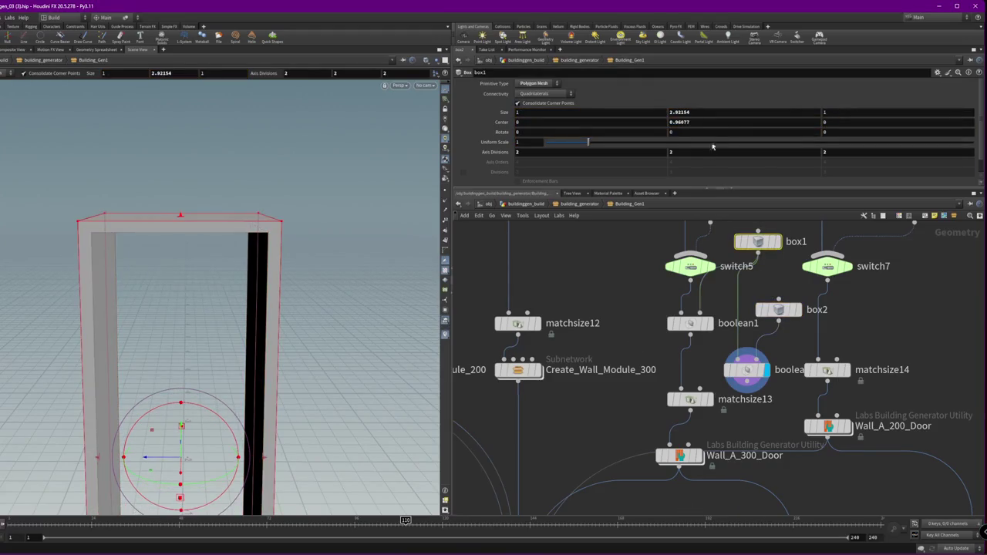
pyautogui.press('Escape')
pyautogui.moveTo(180, 159); pyautogui.dragTo(288, 192)
pyautogui.press('Return')
pyautogui.moveTo(694, 115); pyautogui.dragTo(692, 123, button='middle')
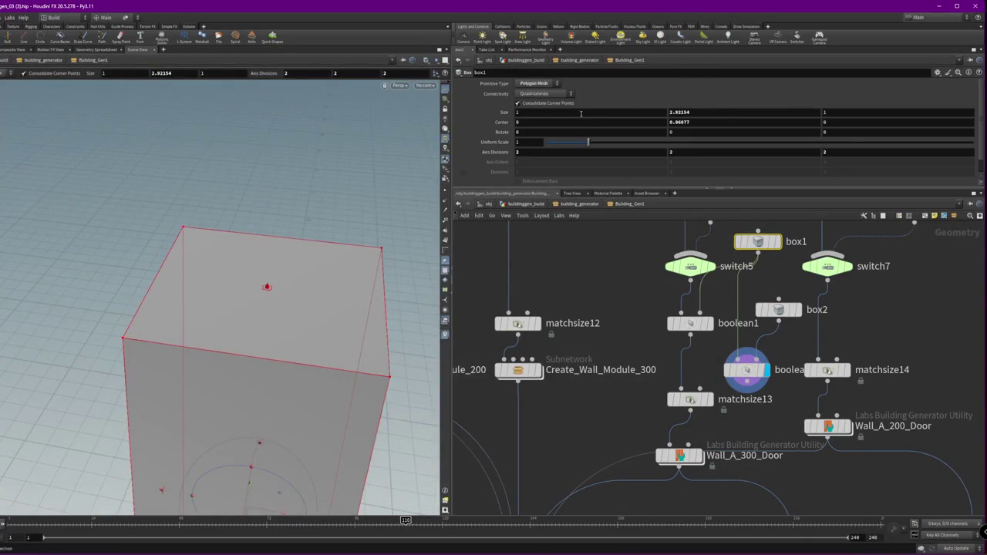
pyautogui.moveTo(582, 114); pyautogui.dragTo(590, 114, button='middle')
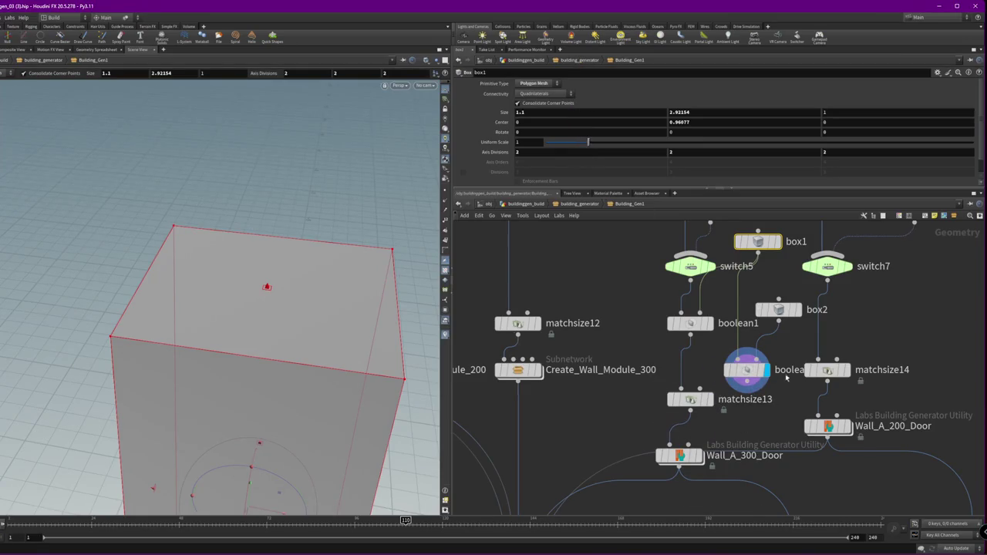
# Merge boolean1 and boolean4 and add fuse3 below, feeding matchsize13
pyautogui.press('Tab')
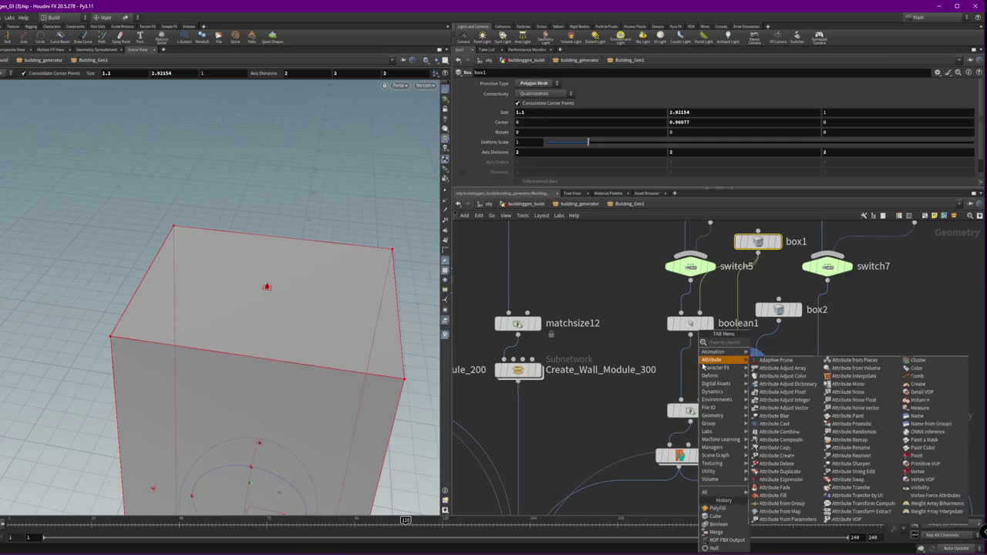
pyautogui.click(718, 525)
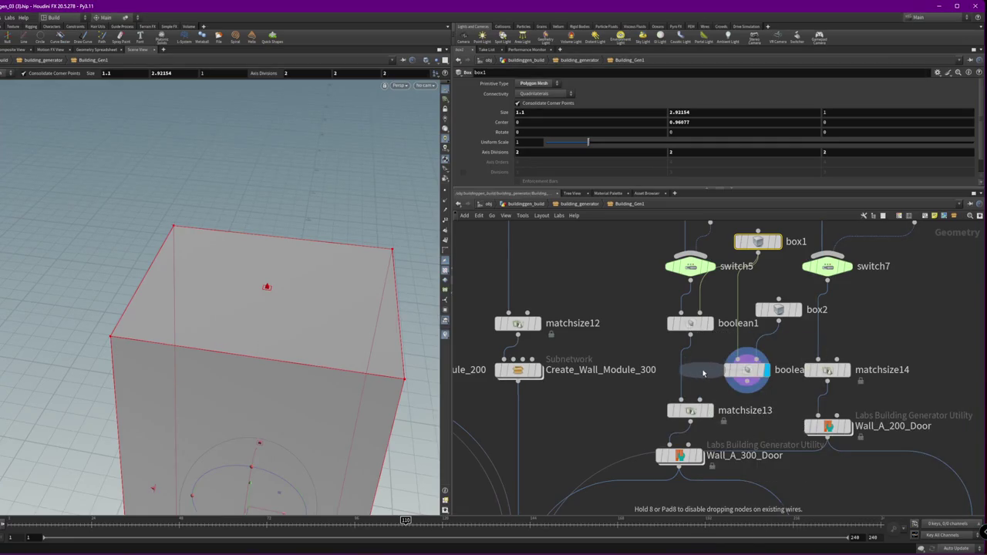
pyautogui.click(702, 366)
pyautogui.click(701, 359)
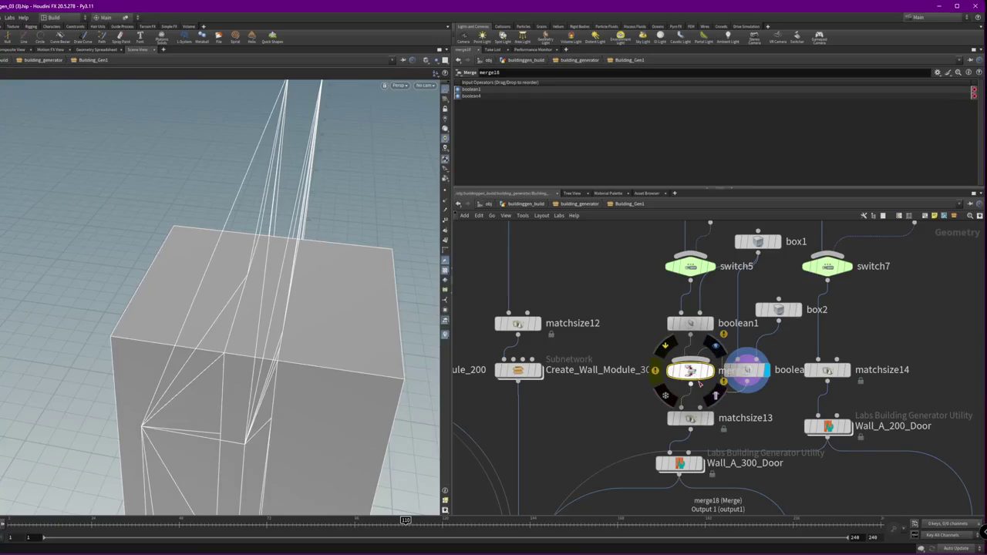
pyautogui.press('Tab')
pyautogui.press('Return')
pyautogui.click(692, 413)
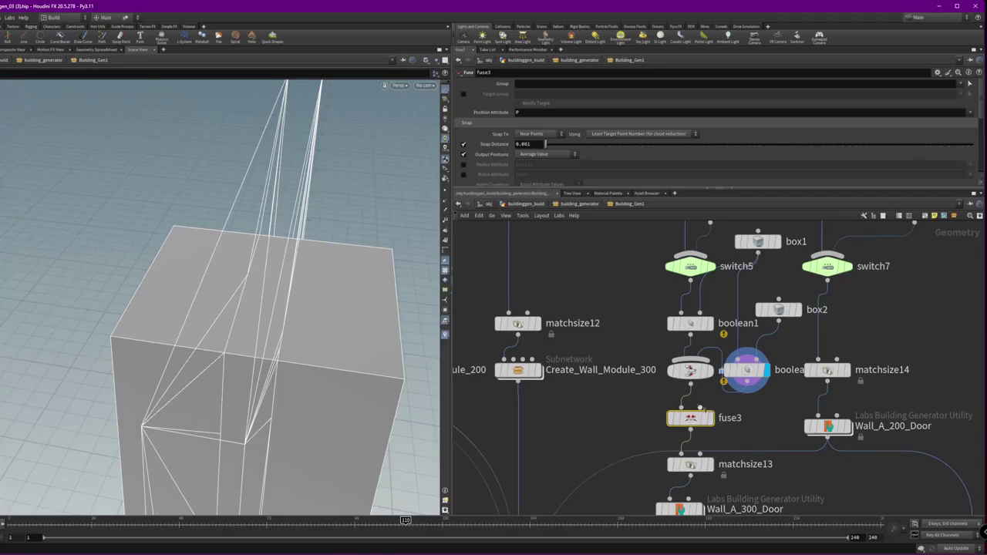
pyautogui.click(708, 418)
# Display boolean4's result and bring up its subtraction order options
pyautogui.scroll(5, 340, 356)
pyautogui.scroll(2, 341, 357)
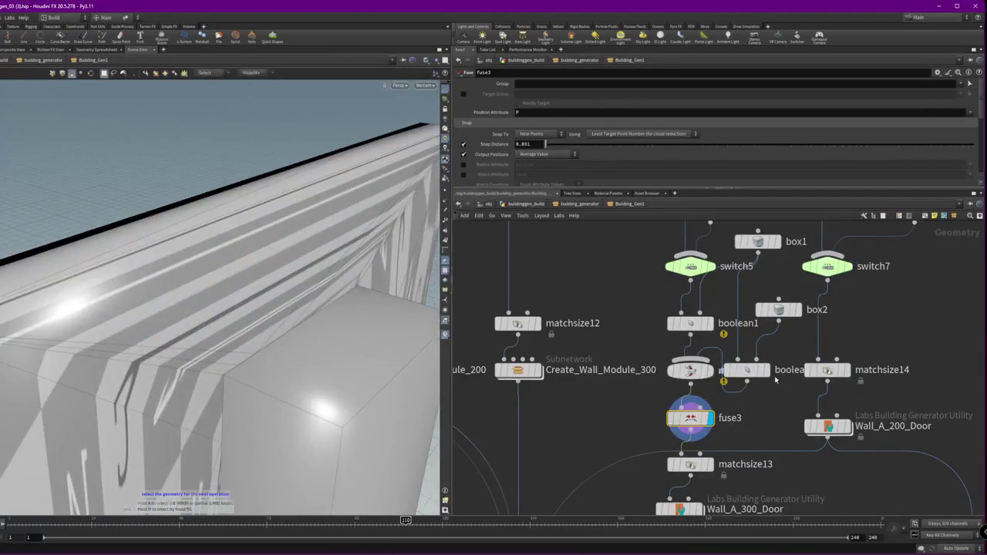
pyautogui.click(771, 346)
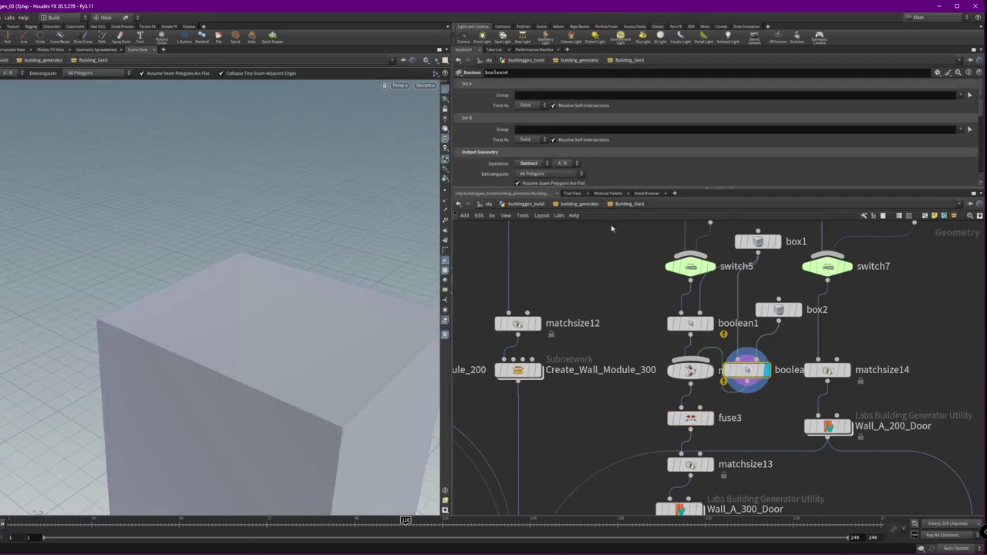
pyautogui.click(563, 164)
# Try boolean4's subtraction as B minus A, then set it back to A minus B
pyautogui.click(563, 174)
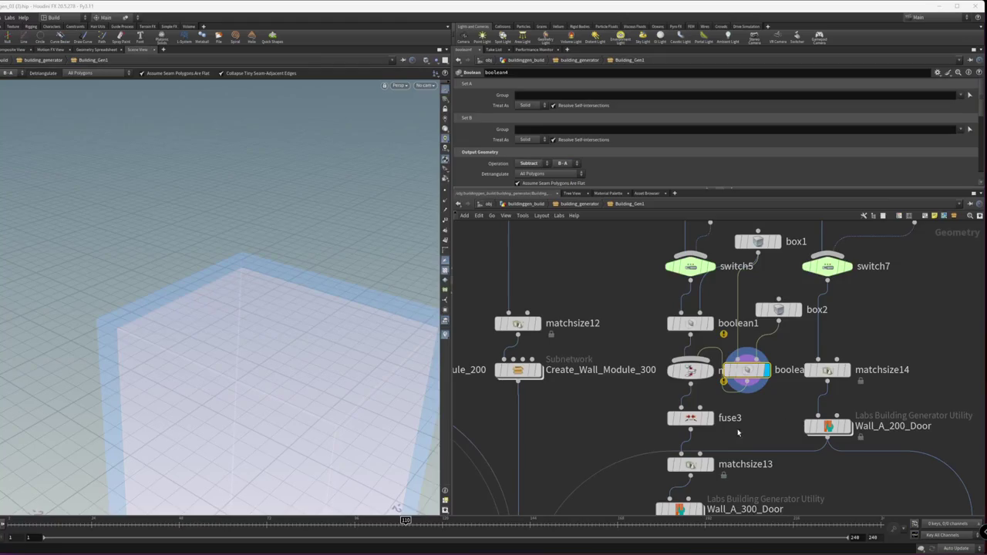
pyautogui.click(709, 420)
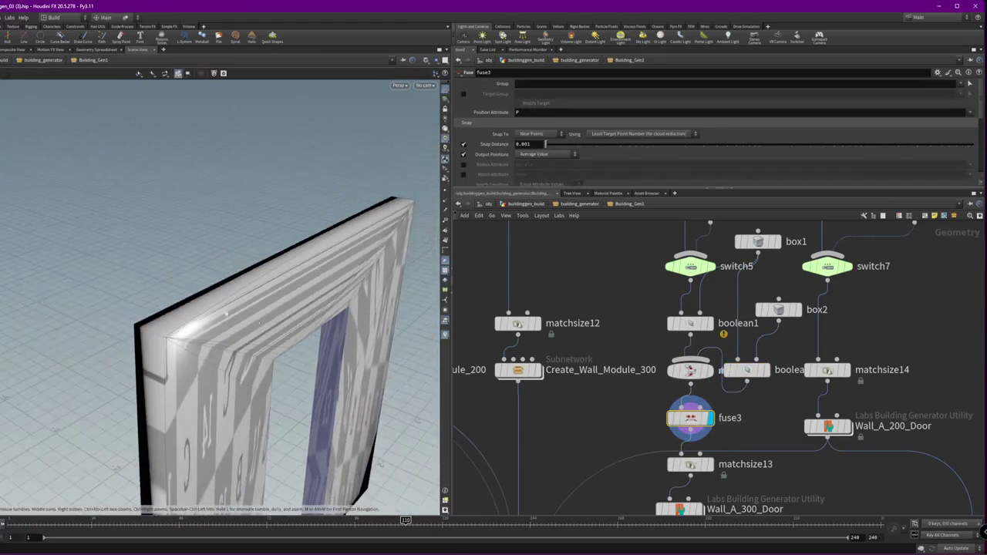
pyautogui.click(710, 323)
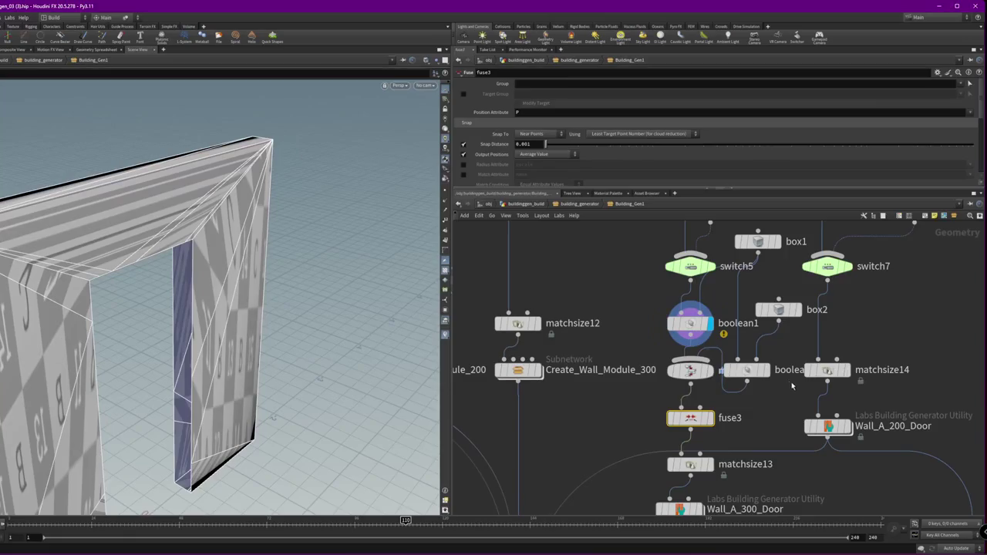
pyautogui.click(764, 371)
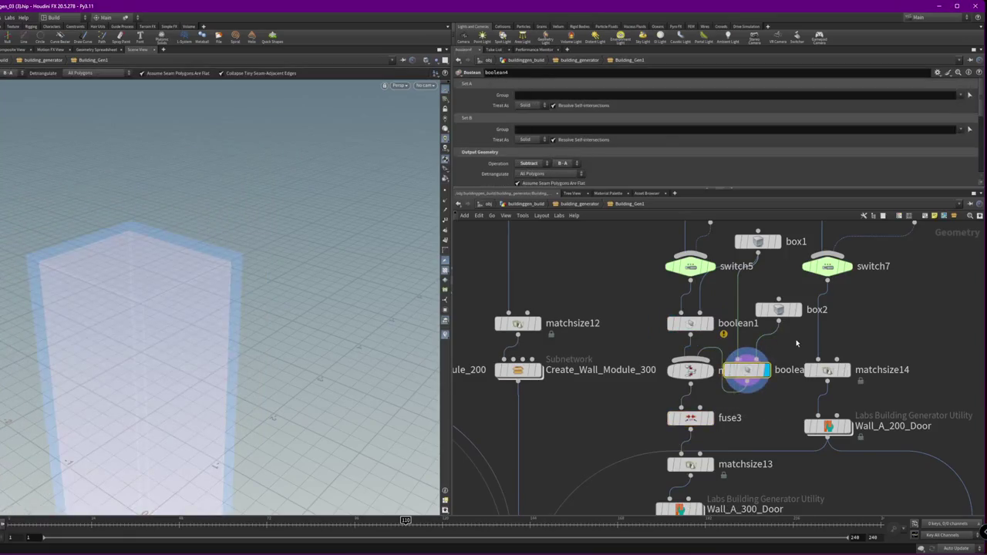
pyautogui.click(576, 163)
pyautogui.click(563, 171)
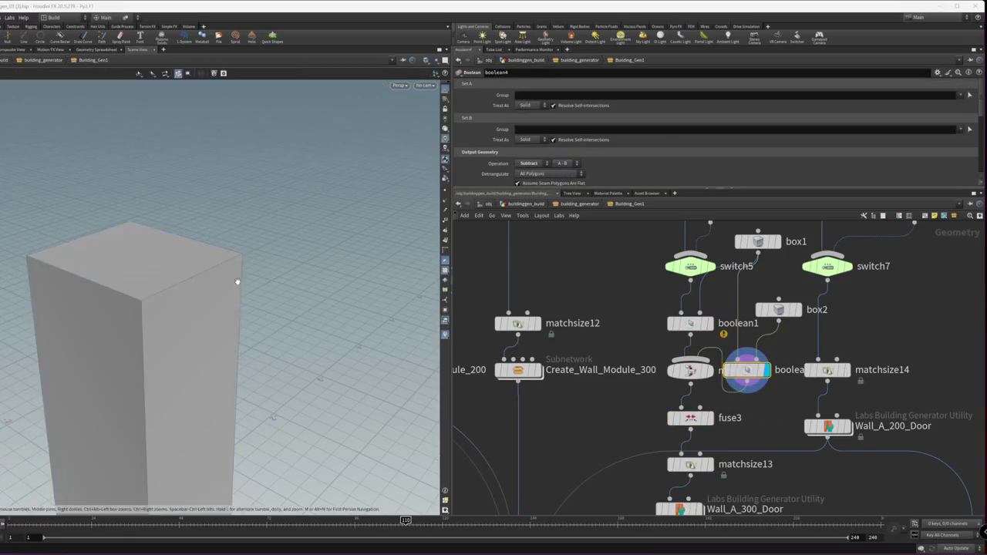
# Widen box2 to 3.52315 and view fuse3's wall with the protruding door box
pyautogui.click(758, 241)
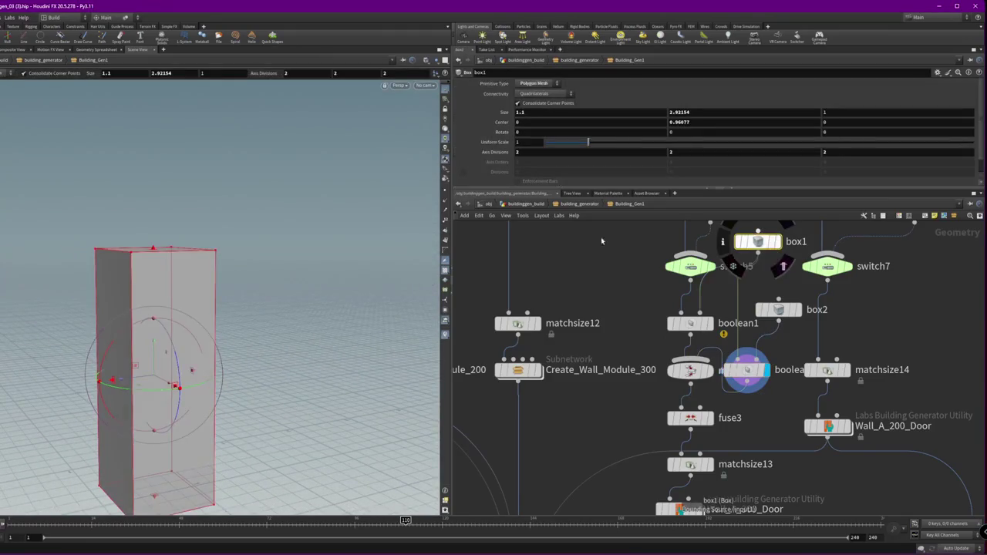
pyautogui.click(778, 309)
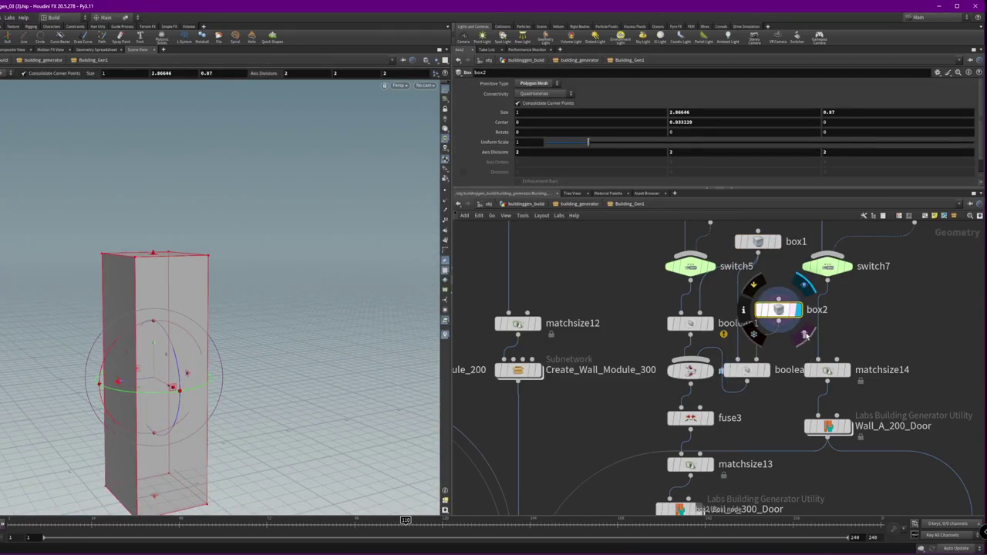
pyautogui.moveTo(187, 374); pyautogui.dragTo(262, 377)
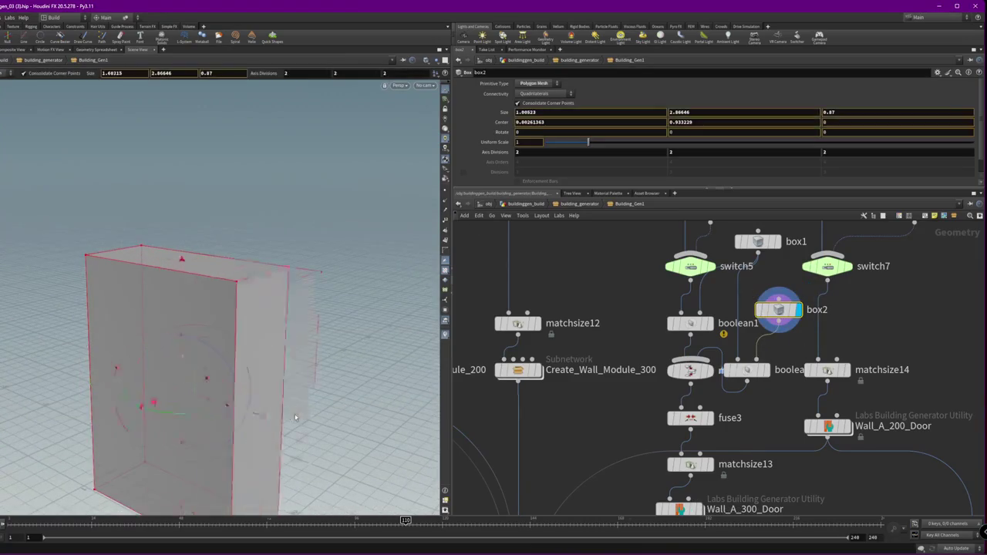
pyautogui.press('Return')
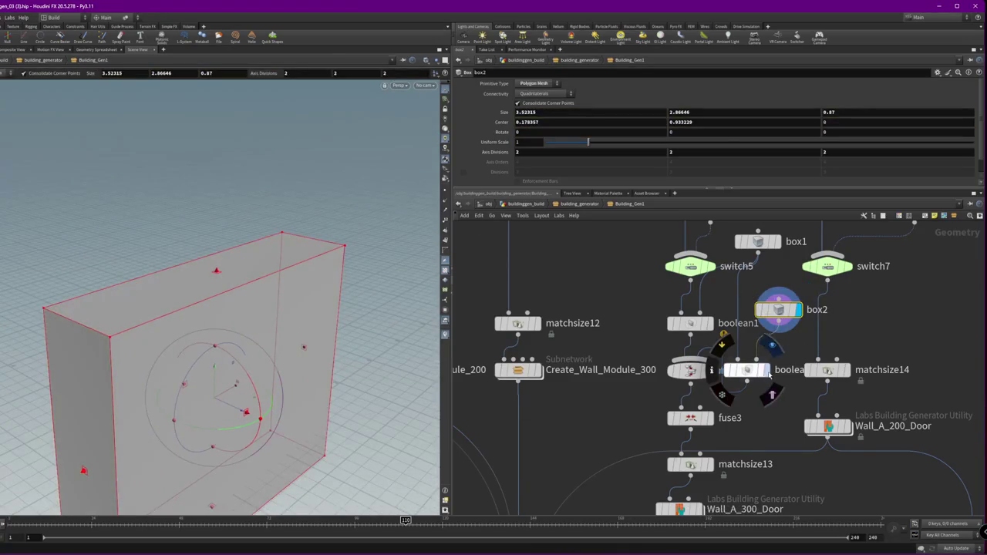
pyautogui.click(766, 370)
pyautogui.click(711, 417)
pyautogui.click(698, 419)
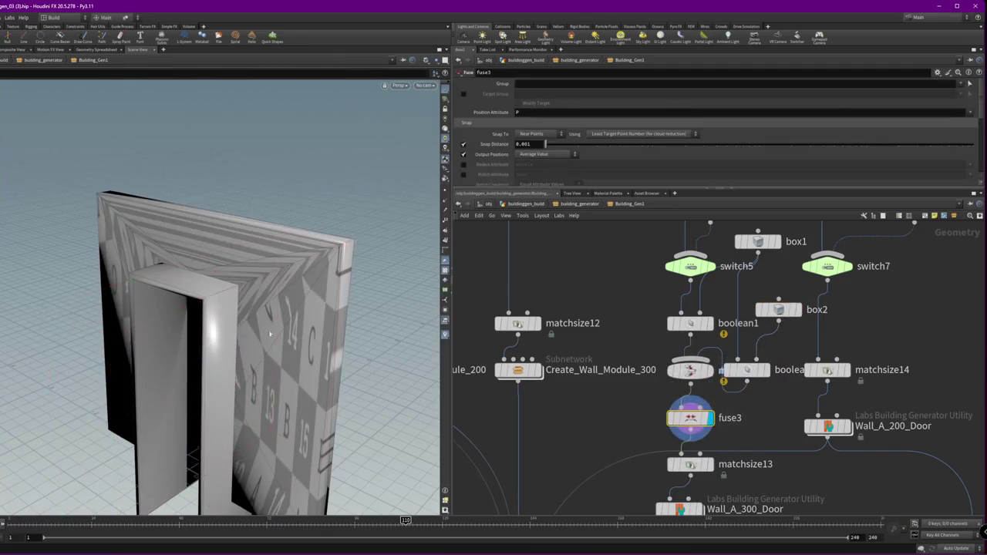
pyautogui.moveTo(231, 308)
pyautogui.mouseDown()
pyautogui.moveTo(406, 345)
pyautogui.moveTo(785, 370)
pyautogui.mouseUp()
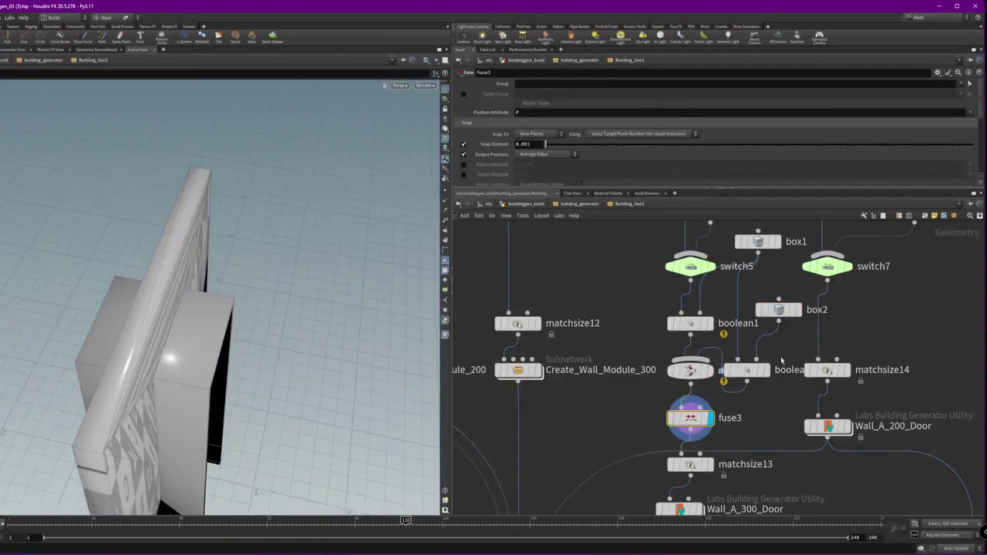
pyautogui.click(758, 242)
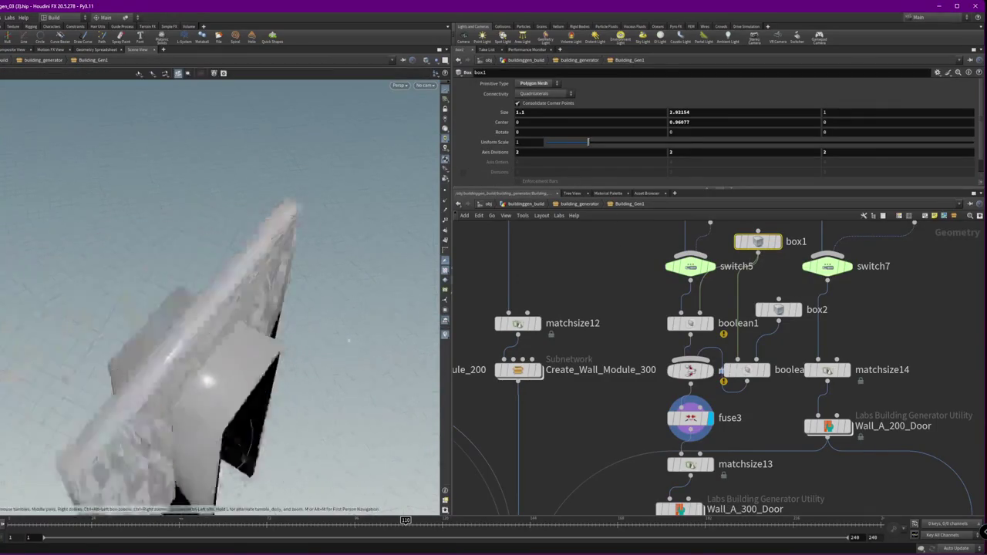
# Narrow box1's width to 0.275
pyautogui.click(778, 309)
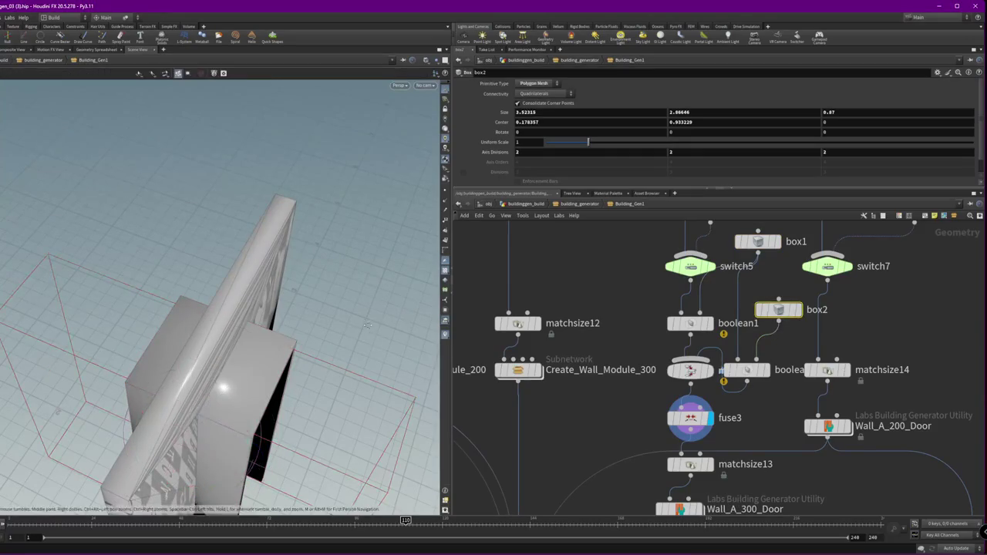
pyautogui.keyDown('alt'); pyautogui.moveTo(347, 332); pyautogui.dragTo(296, 373); pyautogui.keyUp('alt')
pyautogui.click(758, 241)
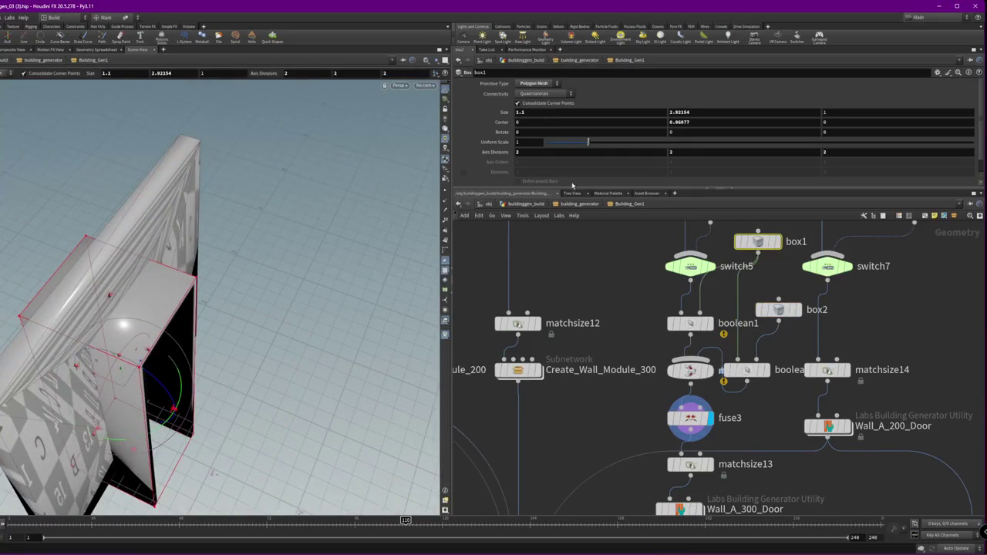
pyautogui.moveTo(533, 139); pyautogui.dragTo(501, 141, button='middle')
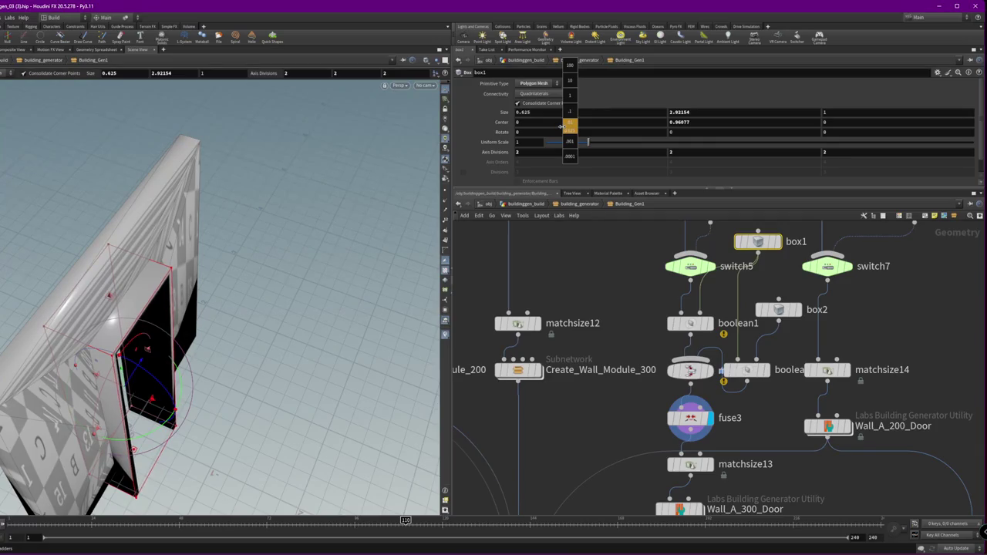
pyautogui.moveTo(565, 126)
pyautogui.mouseDown(button='middle')
pyautogui.moveTo(423, 114)
pyautogui.moveTo(433, 114)
pyautogui.mouseUp(button='middle')
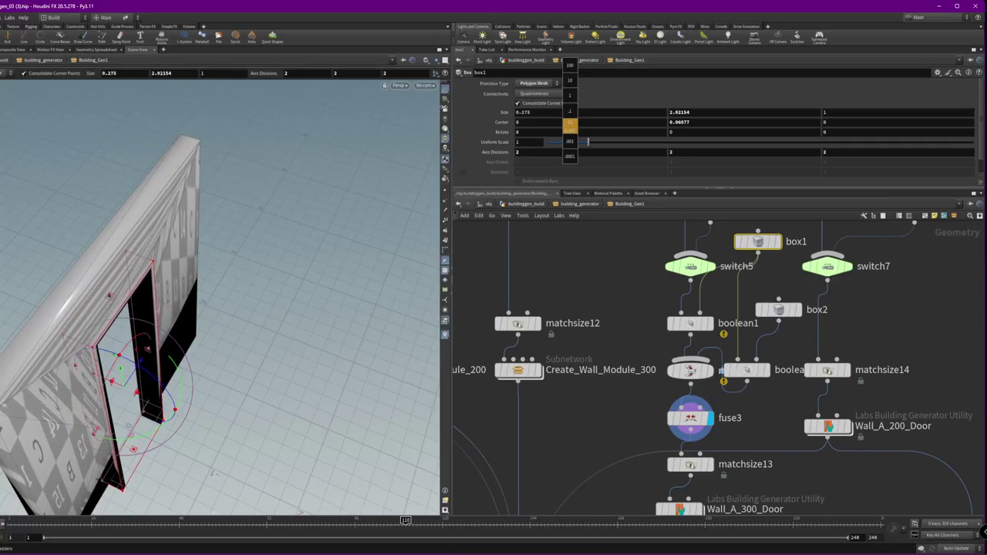
pyautogui.moveTo(434, 114); pyautogui.dragTo(434, 114, button='middle')
# From a front view, raise box1's bottom edge to shorten the doorway
pyautogui.press('Escape')
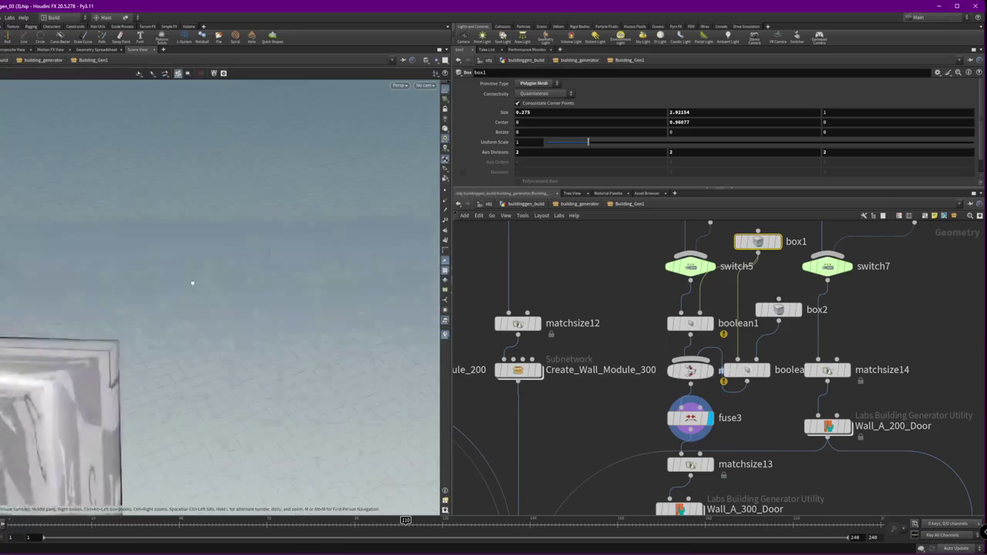
pyautogui.moveTo(103, 310)
pyautogui.mouseDown()
pyautogui.moveTo(156, 272)
pyautogui.moveTo(70, 296)
pyautogui.mouseUp()
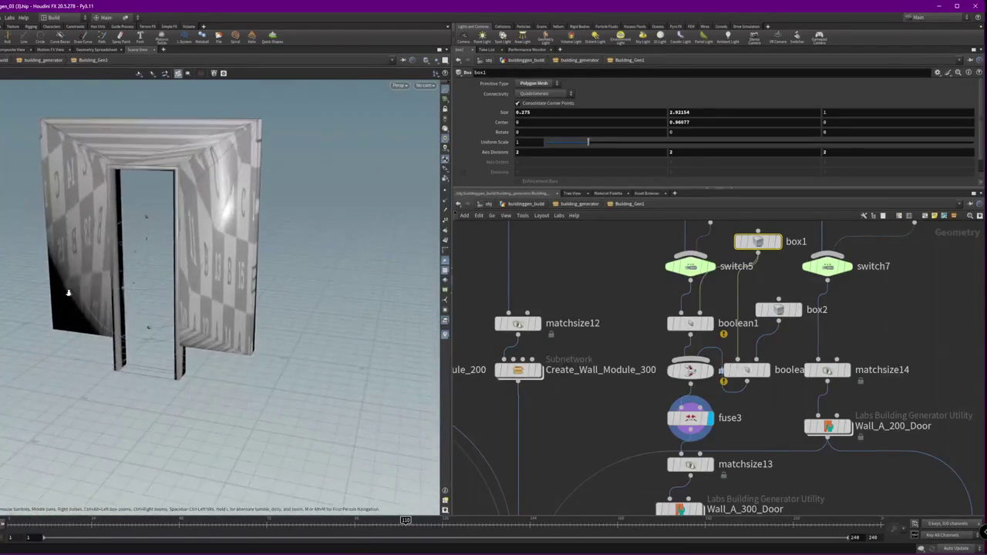
pyautogui.scroll(5, 99, 282)
pyautogui.scroll(3, 24, 346)
pyautogui.press('Return')
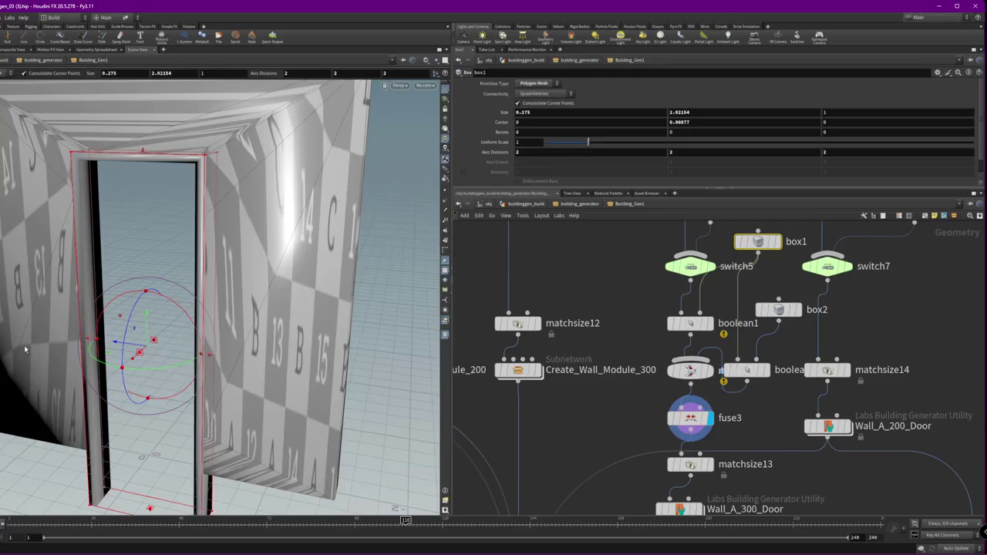
pyautogui.press('f')
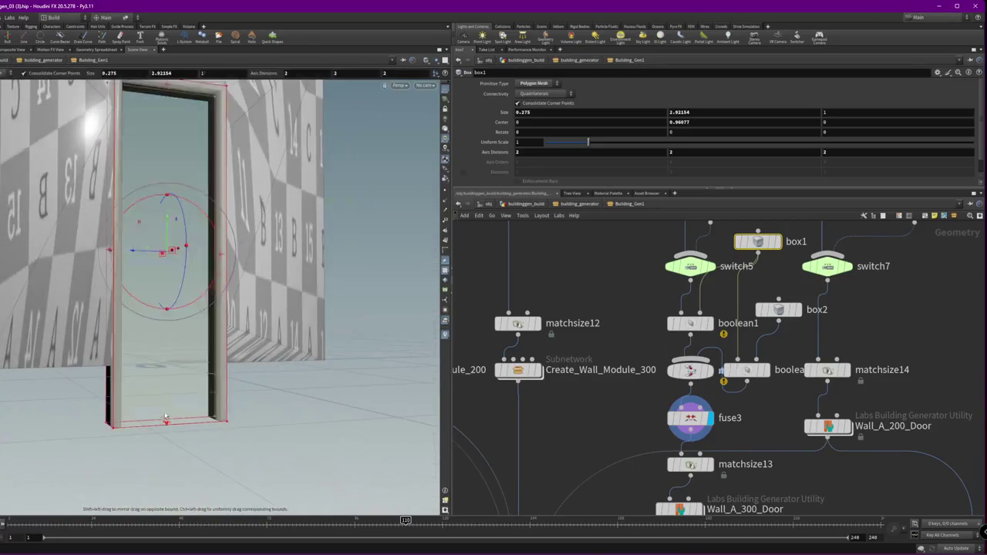
pyautogui.moveTo(167, 411)
pyautogui.mouseDown()
pyautogui.moveTo(164, 363)
pyautogui.moveTo(739, 342)
pyautogui.mouseUp()
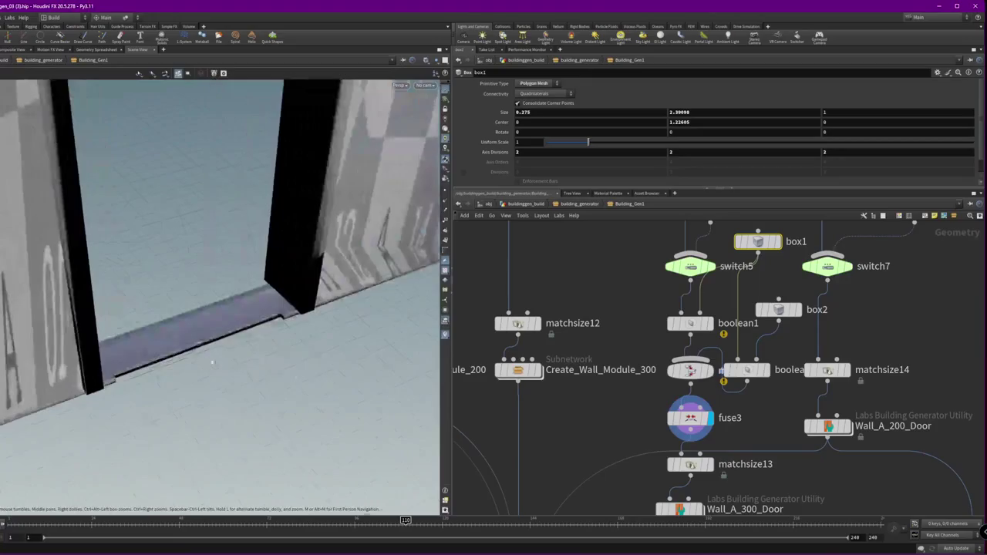
# Resize box2 to 2.32755 tall and place it beside boolean4
pyautogui.moveTo(777, 286); pyautogui.dragTo(775, 286)
pyautogui.moveTo(193, 247)
pyautogui.keyDown('alt'); pyautogui.mouseDown()
pyautogui.moveTo(166, 362)
pyautogui.moveTo(193, 309)
pyautogui.moveTo(323, 316)
pyautogui.mouseUp(); pyautogui.keyUp('alt')
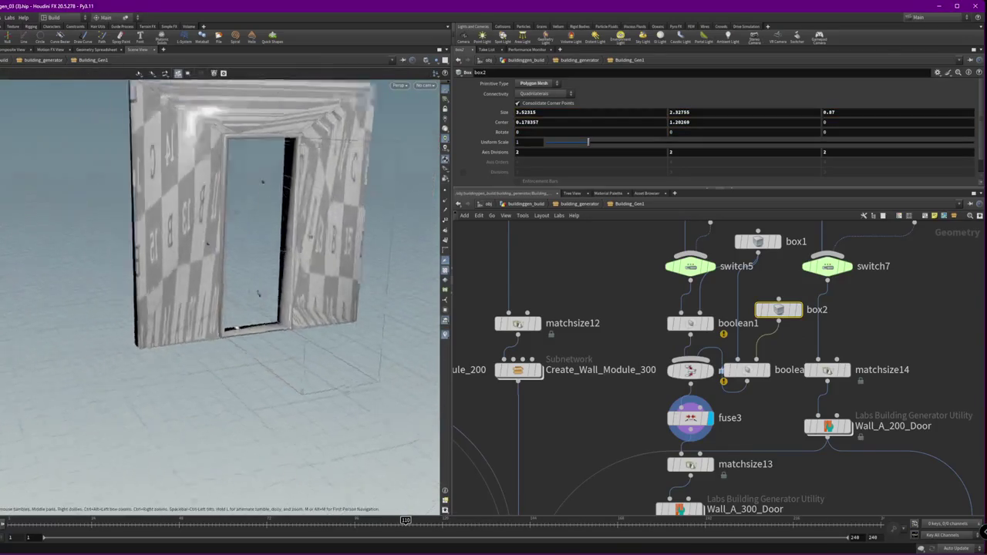
pyautogui.click(690, 417)
pyautogui.moveTo(786, 399)
pyautogui.mouseDown(button='middle')
pyautogui.moveTo(631, 363)
pyautogui.moveTo(624, 414)
pyautogui.mouseUp(button='middle')
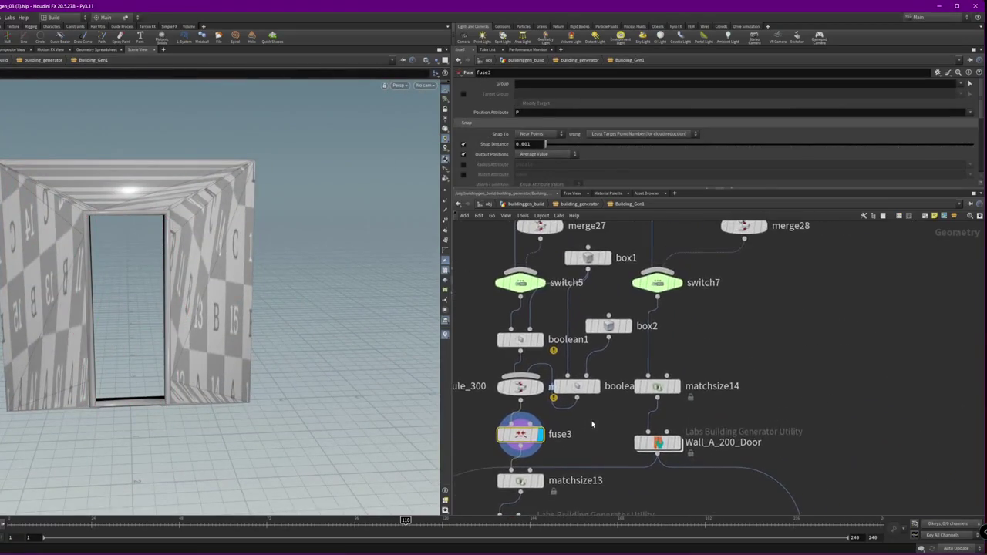
pyautogui.click(640, 313)
pyautogui.moveTo(640, 313); pyautogui.dragTo(634, 284)
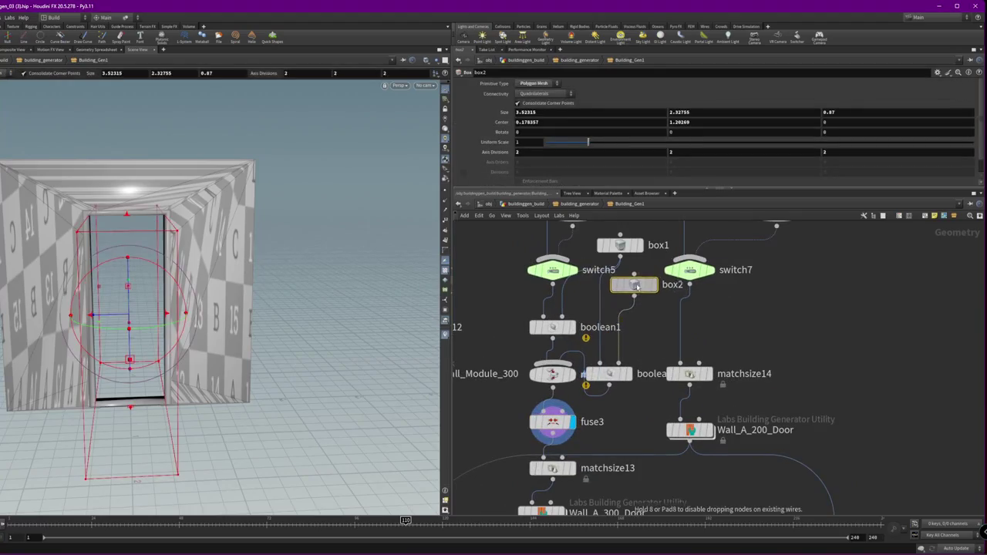
pyautogui.moveTo(610, 377); pyautogui.dragTo(620, 345)
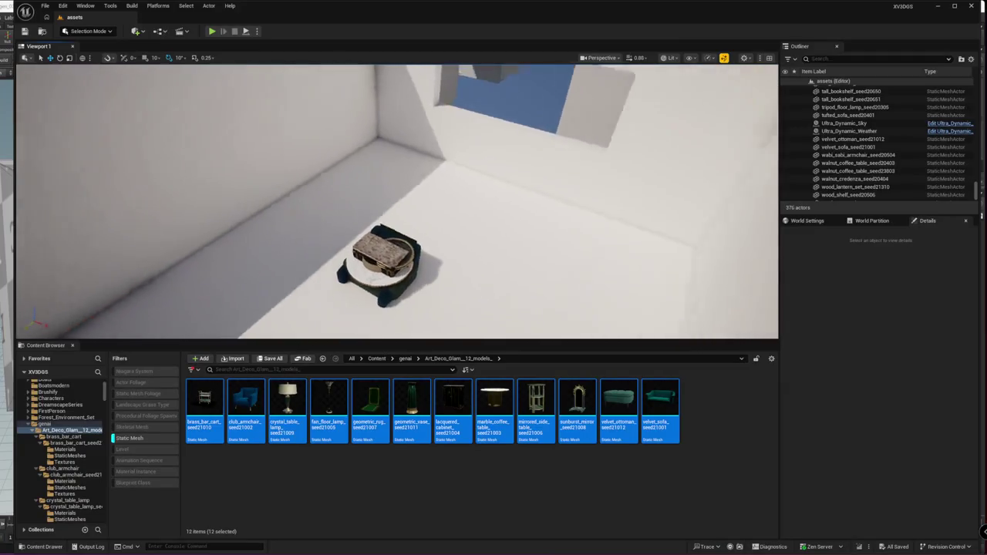
# In Unreal, move the club armchair left off the coffee table and raise it slightly
pyautogui.moveTo(395, 286); pyautogui.dragTo(514, 111, button='right')
pyautogui.moveTo(514, 110); pyautogui.dragTo(486, 204)
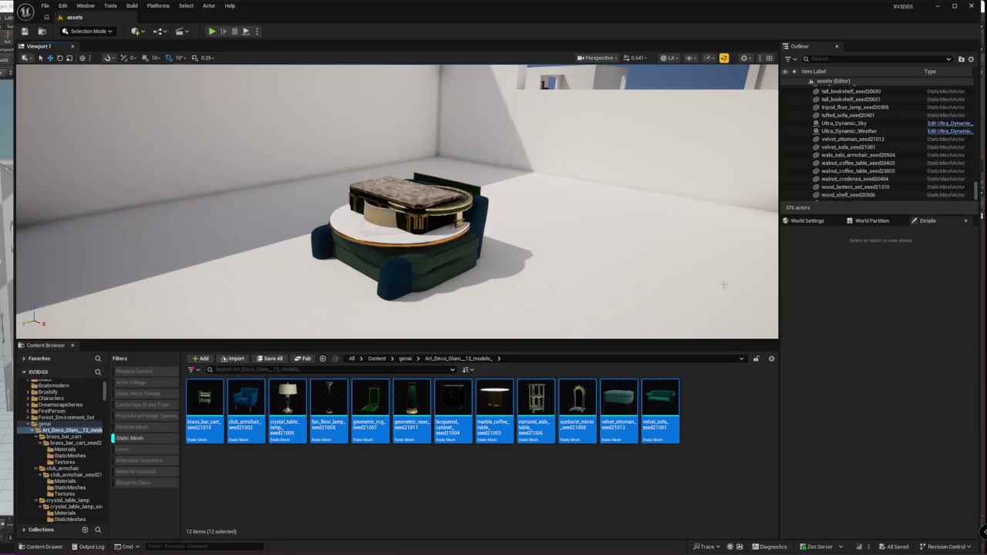
pyautogui.click(394, 284)
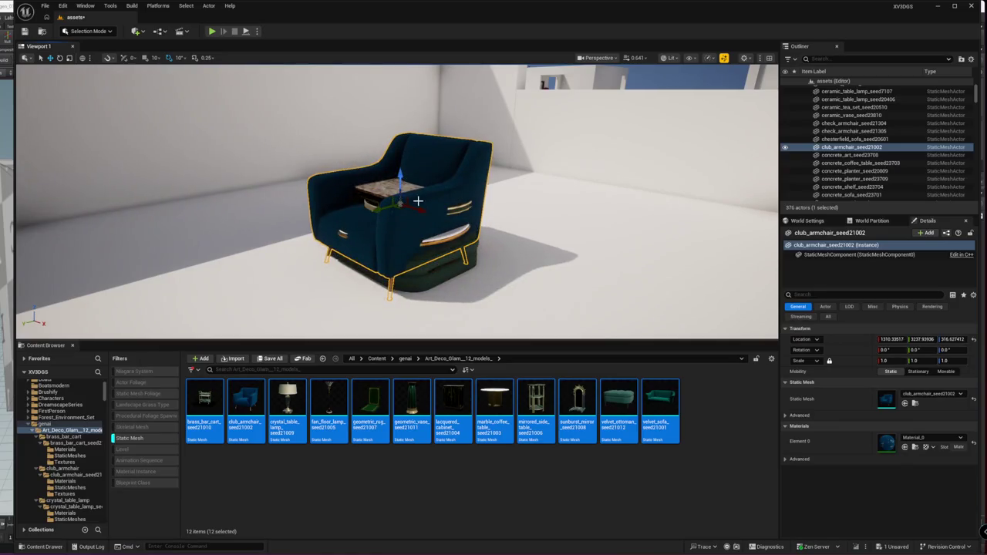
pyautogui.moveTo(399, 209); pyautogui.dragTo(139, 218)
pyautogui.moveTo(204, 184); pyautogui.dragTo(202, 167)
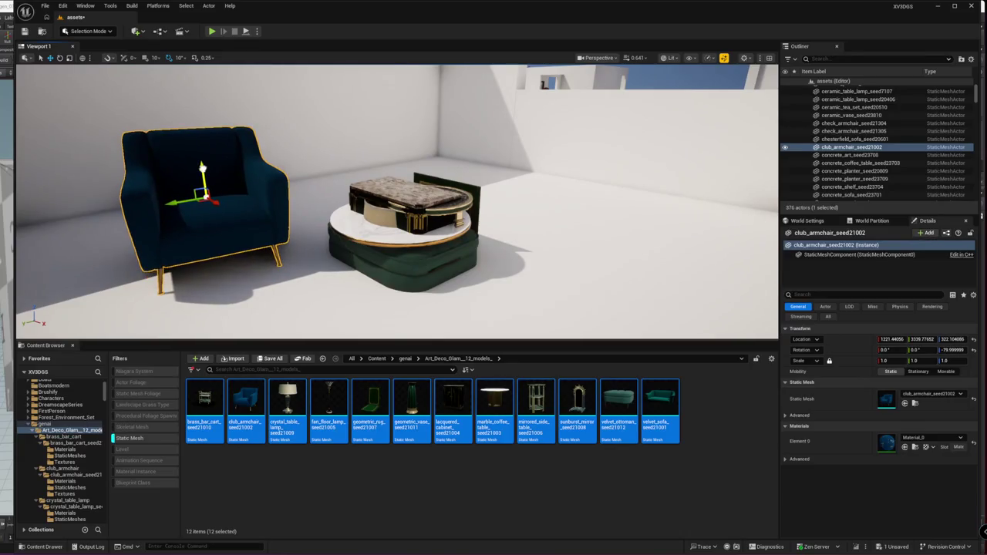
pyautogui.hotkey('alt', 'Tab')
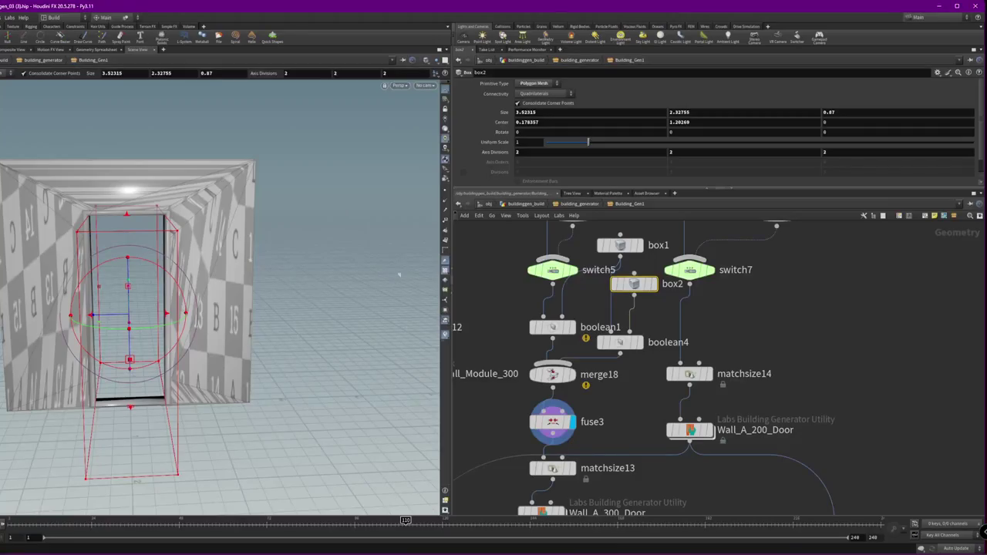
# Display output0 and orbit around the full stilted building with its new doorway
pyautogui.scroll(-5, 935, 379)
pyautogui.moveTo(848, 401); pyautogui.dragTo(738, 429, button='middle')
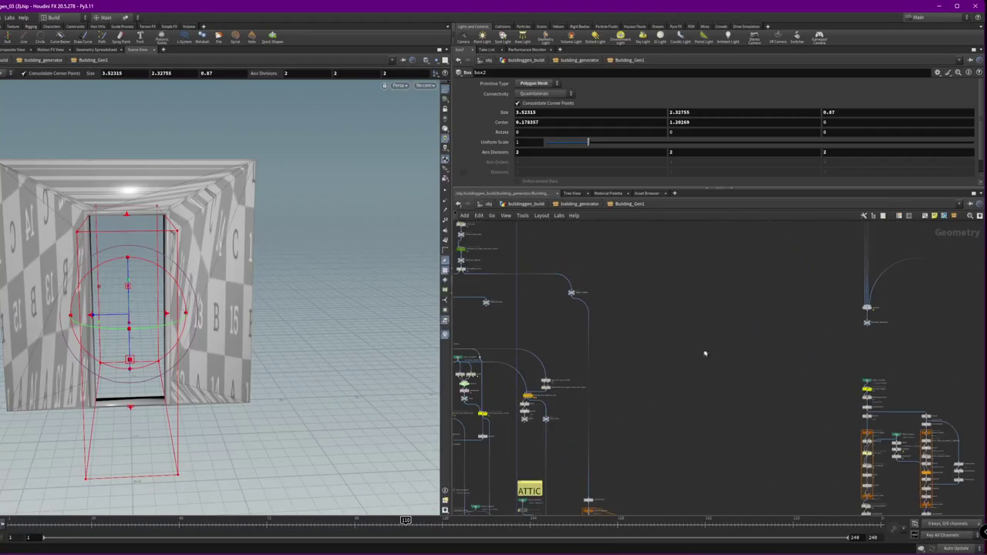
pyautogui.scroll(3, 740, 409)
pyautogui.scroll(3, 742, 389)
pyautogui.scroll(3, 744, 371)
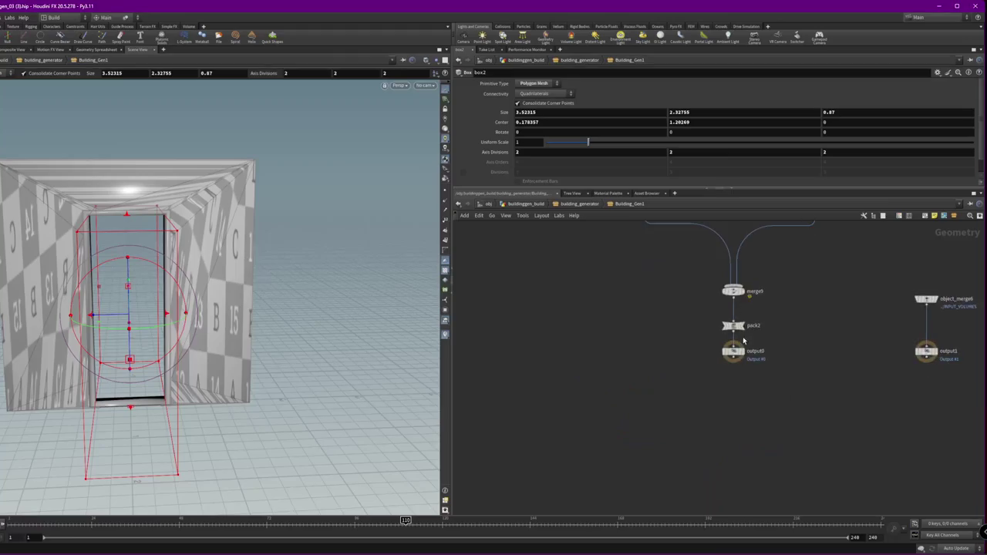
pyautogui.scroll(2, 746, 356)
pyautogui.click(744, 357)
pyautogui.scroll(-5, 232, 293)
pyautogui.moveTo(216, 293)
pyautogui.mouseDown()
pyautogui.moveTo(411, 273)
pyautogui.moveTo(257, 311)
pyautogui.moveTo(381, 284)
pyautogui.mouseUp()
pyautogui.scroll(5, 257, 311)
pyautogui.scroll(3, 380, 284)
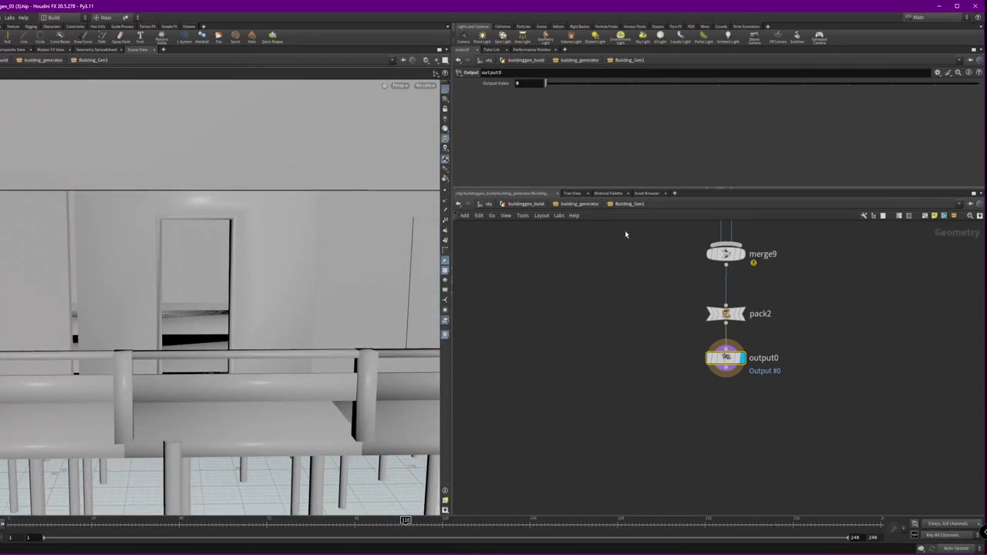
# Navigate into Building_Gen1 and select matchsize13 by the Wall_A_300_Door module
pyautogui.click(574, 205)
pyautogui.moveTo(589, 229); pyautogui.dragTo(456, 273, button='middle')
pyautogui.scroll(-5, 787, 292)
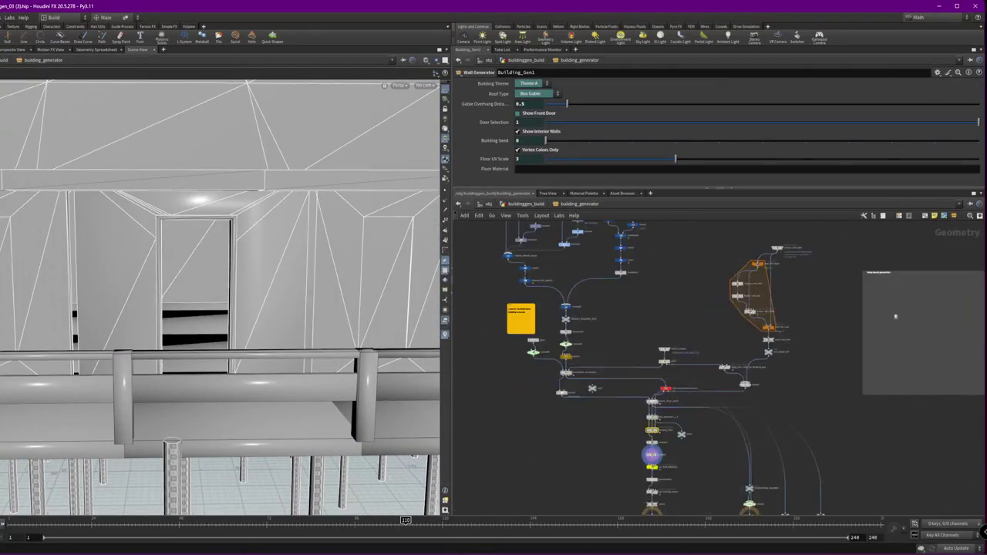
pyautogui.scroll(2, 728, 400)
pyautogui.scroll(3, 707, 397)
pyautogui.scroll(3, 614, 492)
pyautogui.moveTo(615, 492); pyautogui.dragTo(666, 428, button='middle')
pyautogui.press('i')
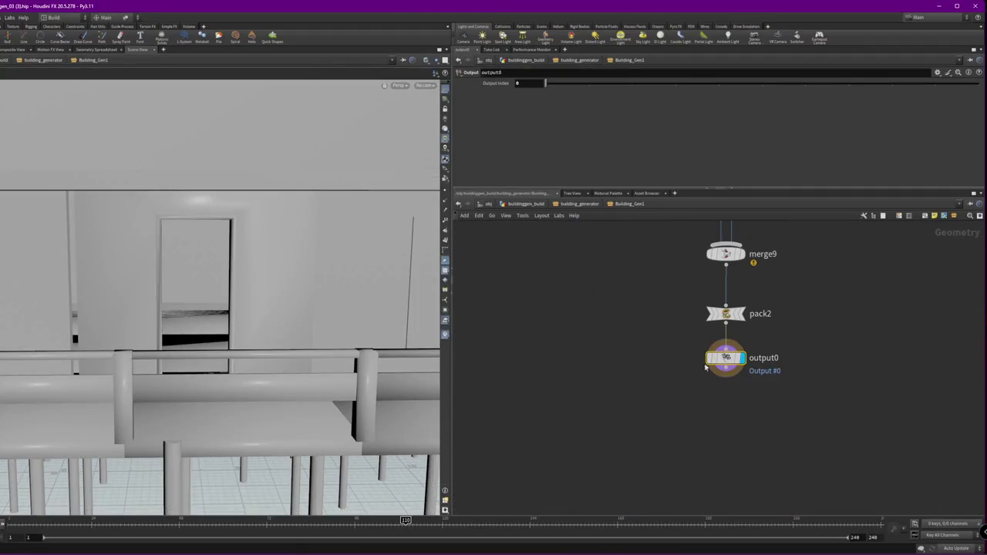
pyautogui.scroll(-5, 738, 453)
pyautogui.moveTo(869, 321); pyautogui.dragTo(792, 243, button='middle')
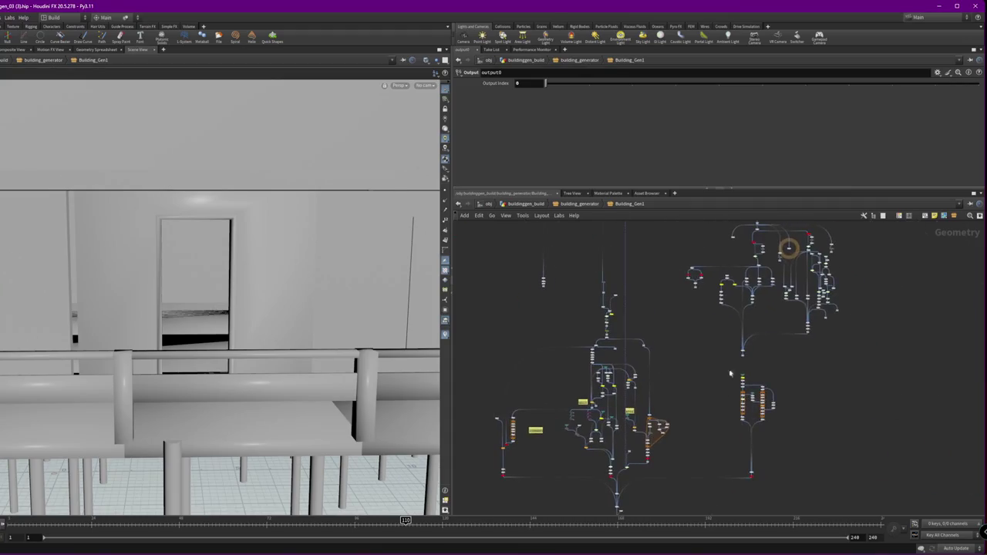
pyautogui.scroll(3, 792, 243)
pyautogui.scroll(4, 755, 352)
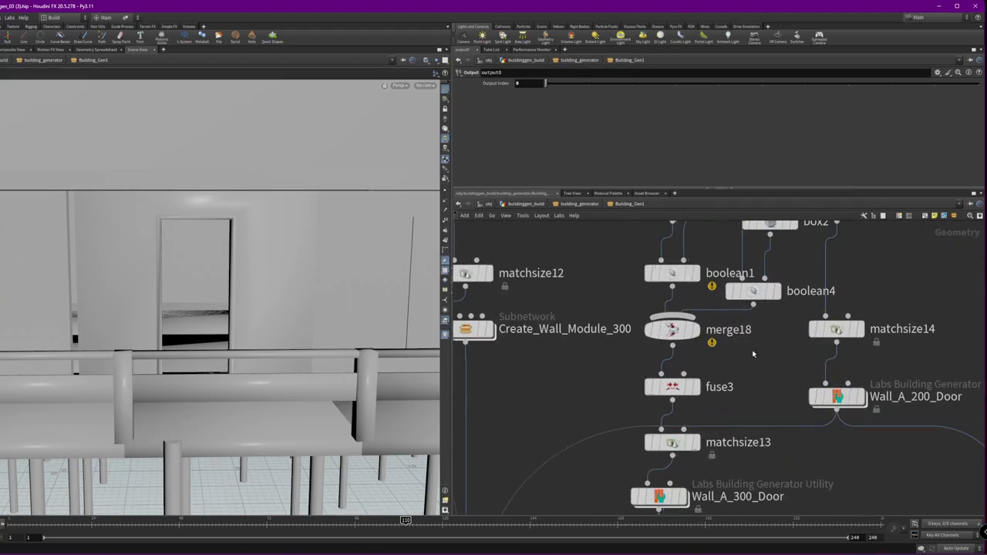
pyautogui.click(677, 442)
pyautogui.moveTo(694, 447); pyautogui.dragTo(700, 379, button='middle')
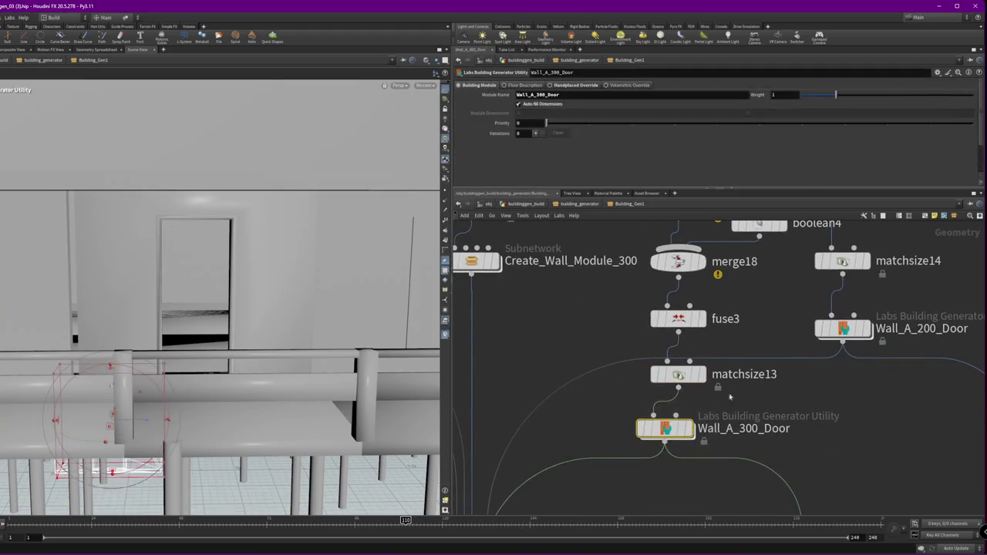
# Replace matchsize13's Z offset expression with a plain value
pyautogui.scroll(-2, 716, 176)
pyautogui.scroll(-2, 716, 176)
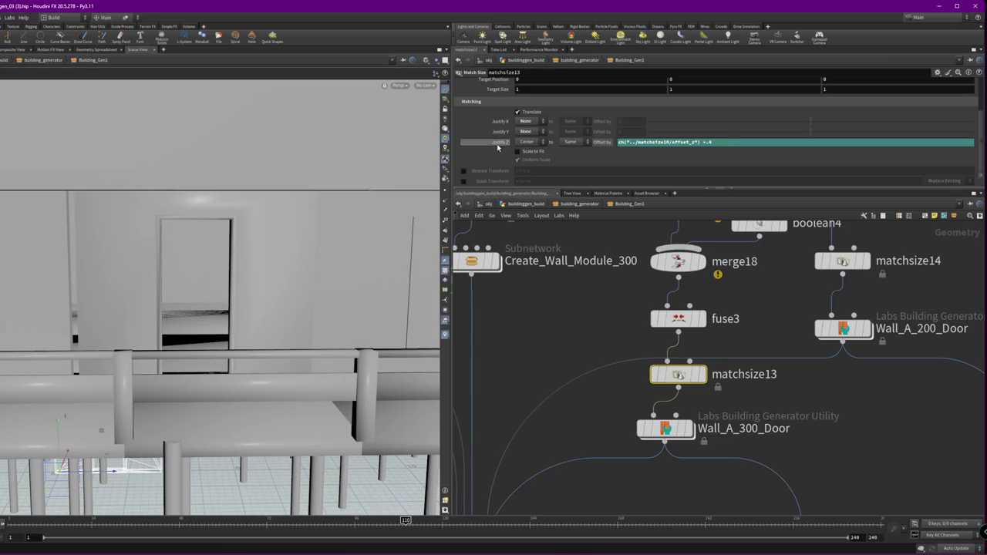
pyautogui.rightClick(497, 147)
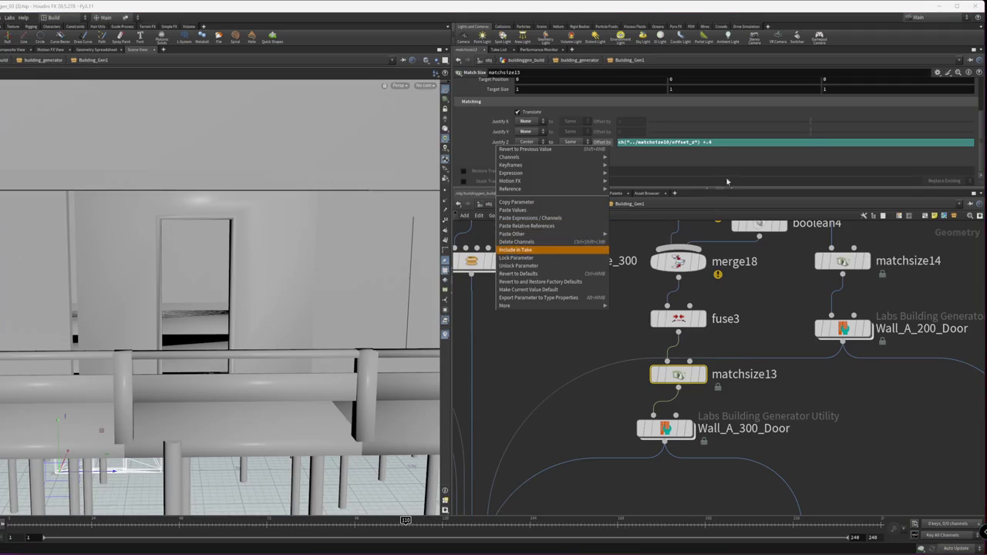
pyautogui.rightClick(695, 139)
pyautogui.rightClick(662, 143)
pyautogui.rightClick(661, 144)
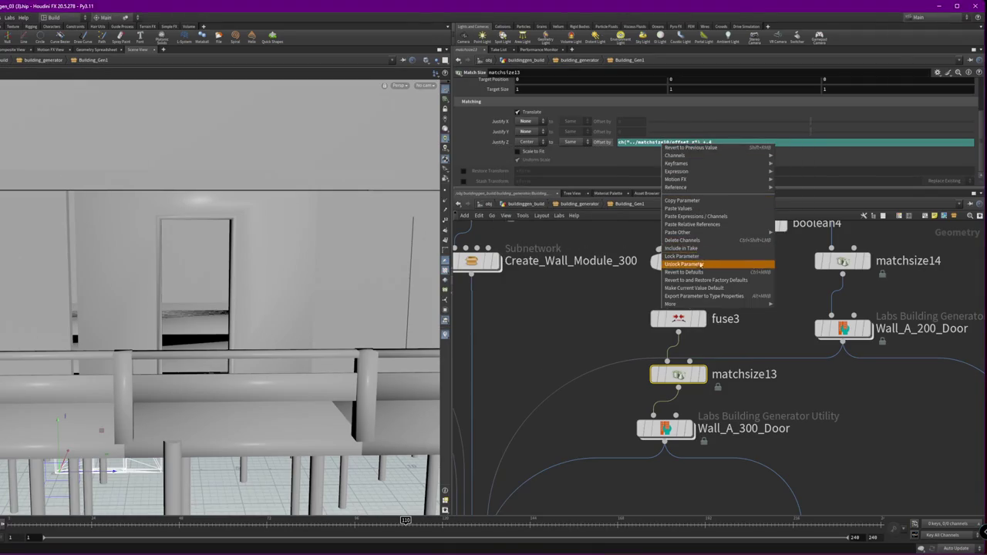
pyautogui.click(683, 239)
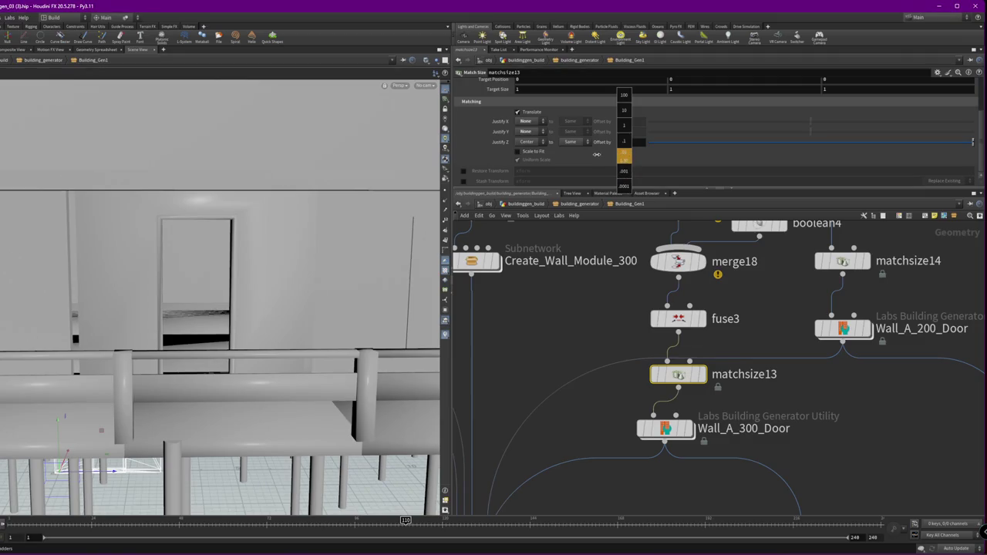
# Fine-tune matchsize13's Z offset to 1.5 and inspect the door placement
pyautogui.moveTo(598, 155); pyautogui.dragTo(619, 141, button='middle')
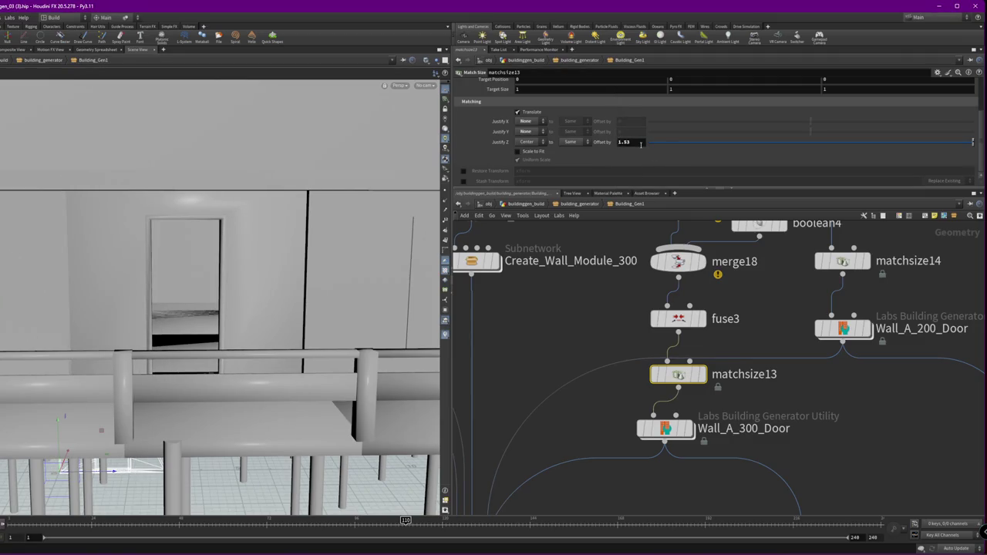
pyautogui.hotkey('ctrl', 'z')
pyautogui.moveTo(629, 157)
pyautogui.mouseDown(button='middle')
pyautogui.moveTo(615, 154)
pyautogui.moveTo(654, 158)
pyautogui.mouseUp(button='middle')
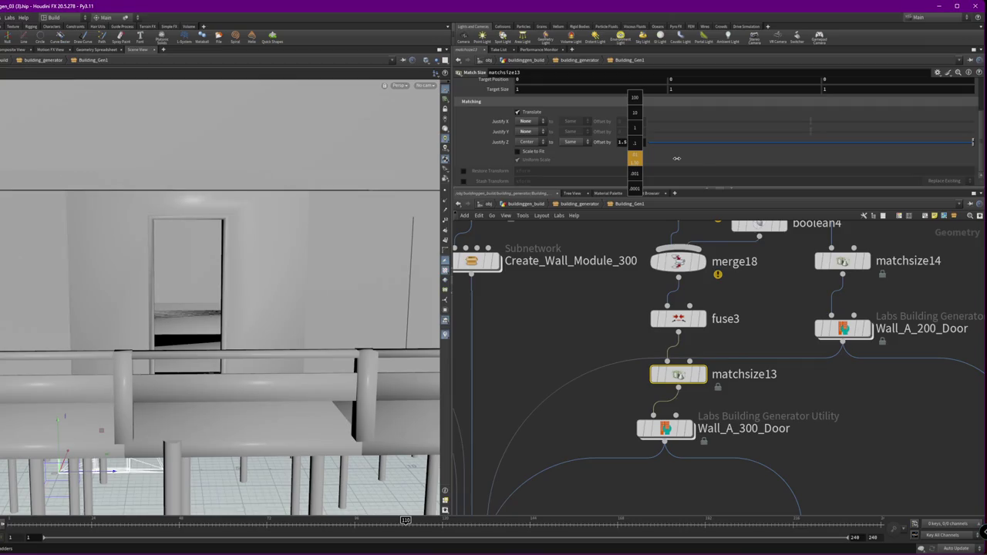
pyautogui.moveTo(243, 242)
pyautogui.mouseDown()
pyautogui.moveTo(209, 251)
pyautogui.moveTo(159, 236)
pyautogui.moveTo(417, 268)
pyautogui.moveTo(188, 254)
pyautogui.moveTo(330, 254)
pyautogui.moveTo(70, 260)
pyautogui.moveTo(131, 282)
pyautogui.mouseUp()
pyautogui.moveTo(790, 306)
pyautogui.mouseDown(button='middle')
pyautogui.moveTo(641, 393)
pyautogui.moveTo(663, 442)
pyautogui.mouseUp(button='middle')
pyautogui.moveTo(648, 428); pyautogui.dragTo(540, 328)
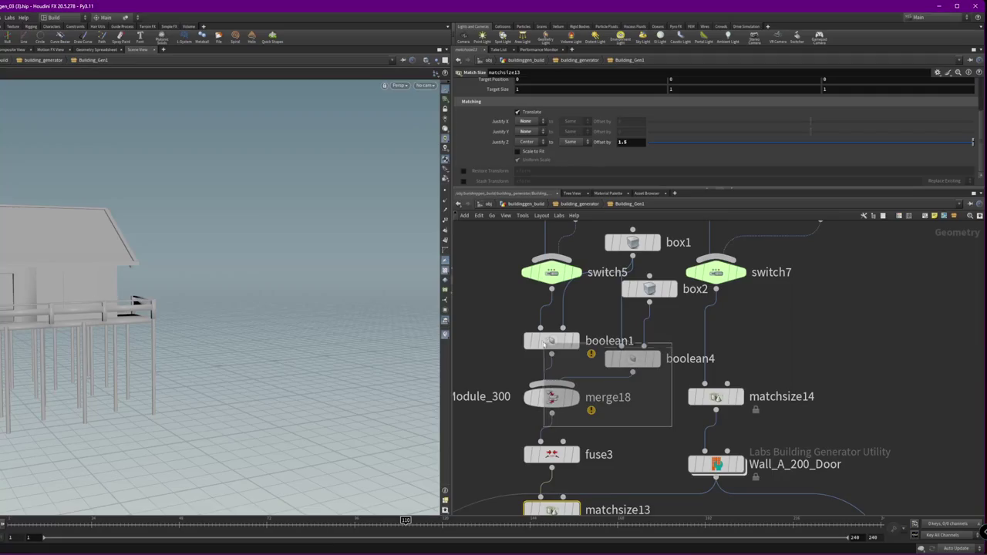
# Copy the box and boolean cutters, wiring box2 into boolean5 and merge19 into matchsize14
pyautogui.keyDown('shift'); pyautogui.moveTo(675, 325); pyautogui.dragTo(630, 236); pyautogui.keyUp('shift')
pyautogui.moveTo(557, 407)
pyautogui.mouseDown()
pyautogui.moveTo(877, 407)
pyautogui.moveTo(887, 397)
pyautogui.mouseUp()
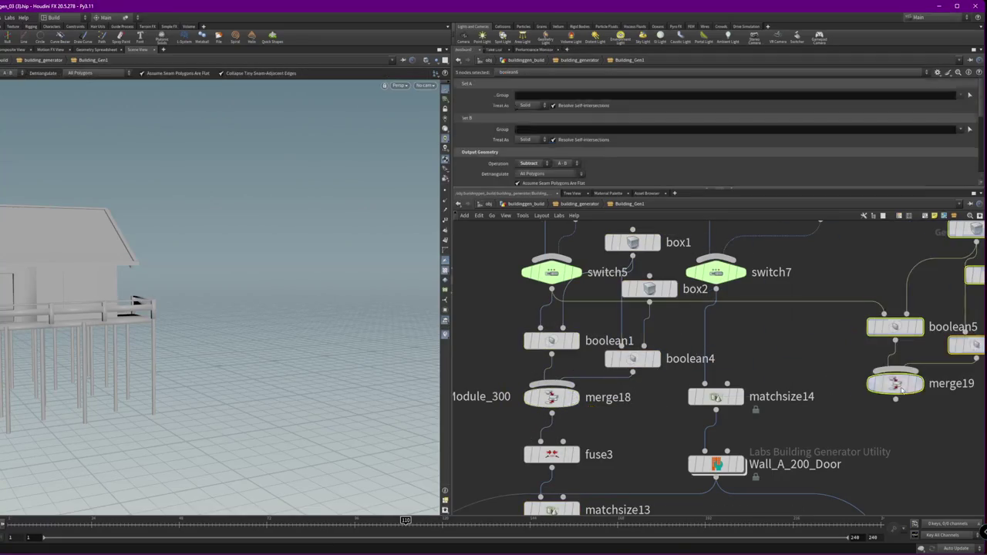
pyautogui.moveTo(716, 397); pyautogui.dragTo(715, 454)
pyautogui.click(728, 292)
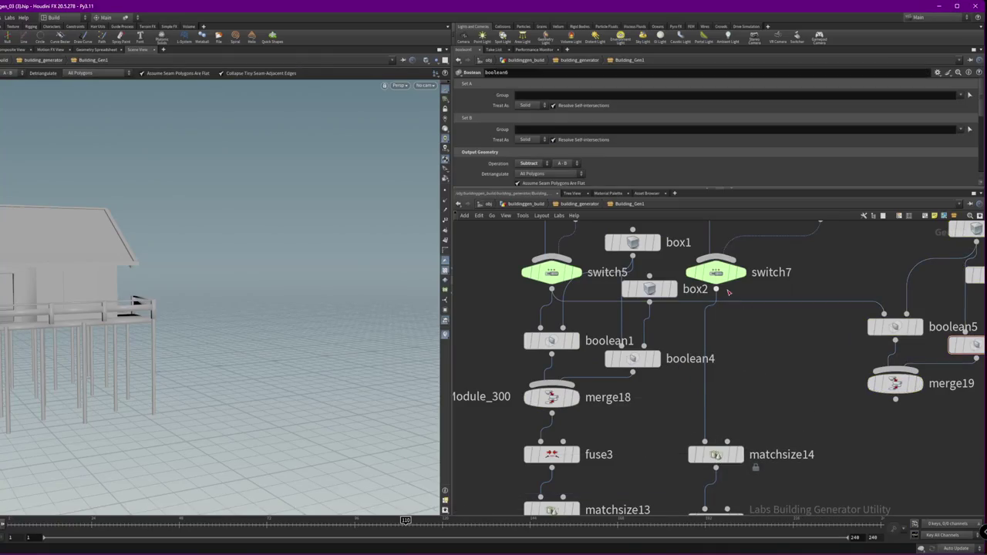
pyautogui.click(884, 314)
pyautogui.click(896, 399)
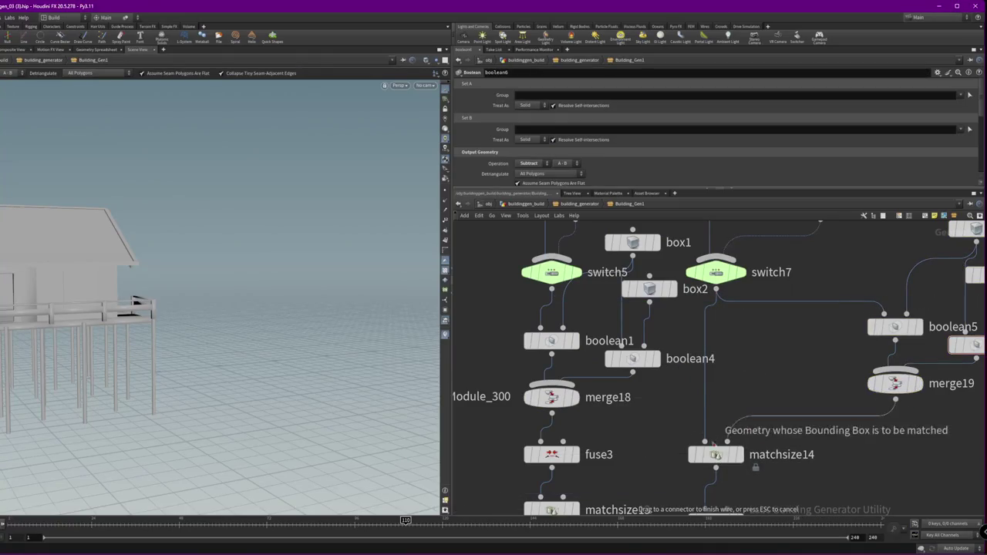
pyautogui.click(705, 442)
pyautogui.click(716, 455)
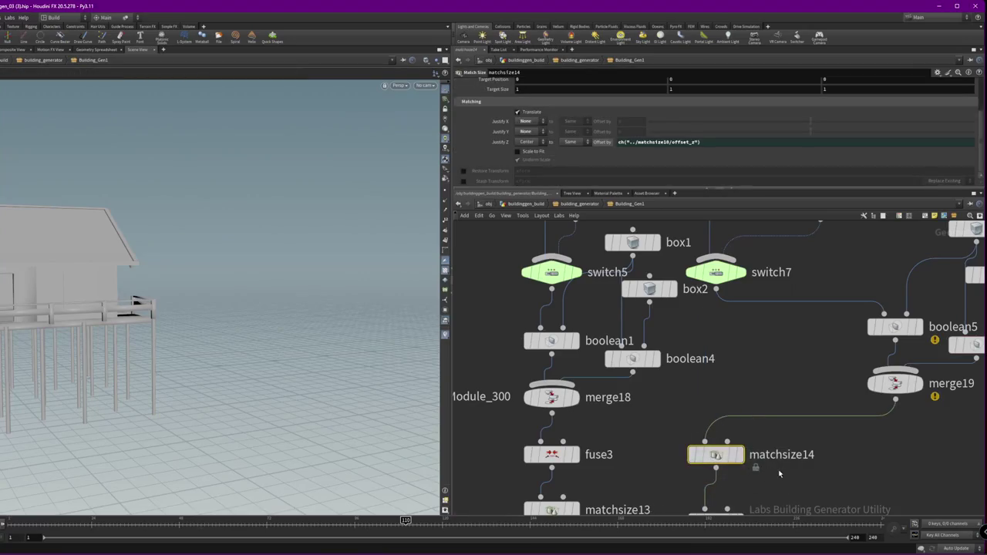
pyautogui.moveTo(758, 465); pyautogui.dragTo(798, 367, button='middle')
# Link matchsize14's Z offset to matchsize13 with a relative reference
pyautogui.click(605, 413)
pyautogui.click(824, 365)
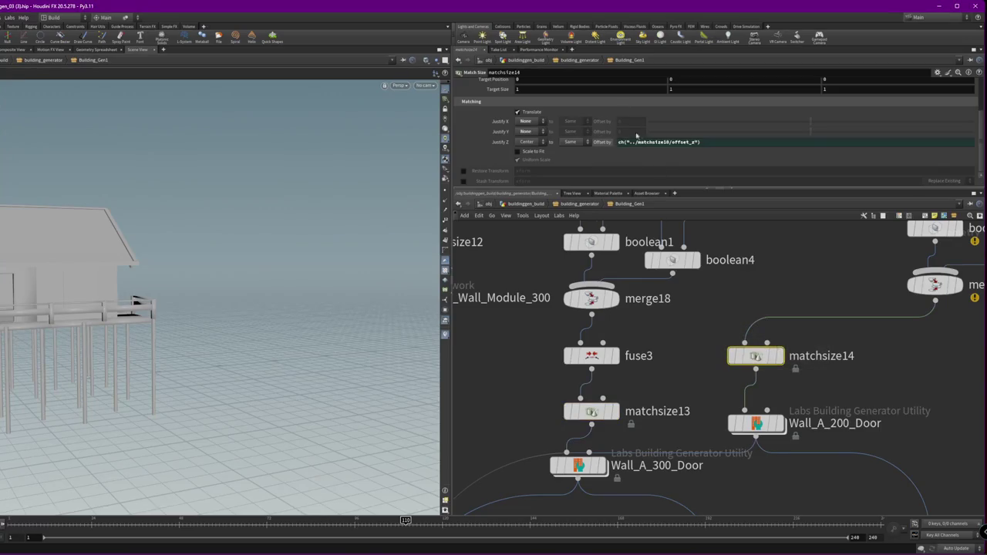
pyautogui.moveTo(797, 396); pyautogui.dragTo(795, 160, button='middle')
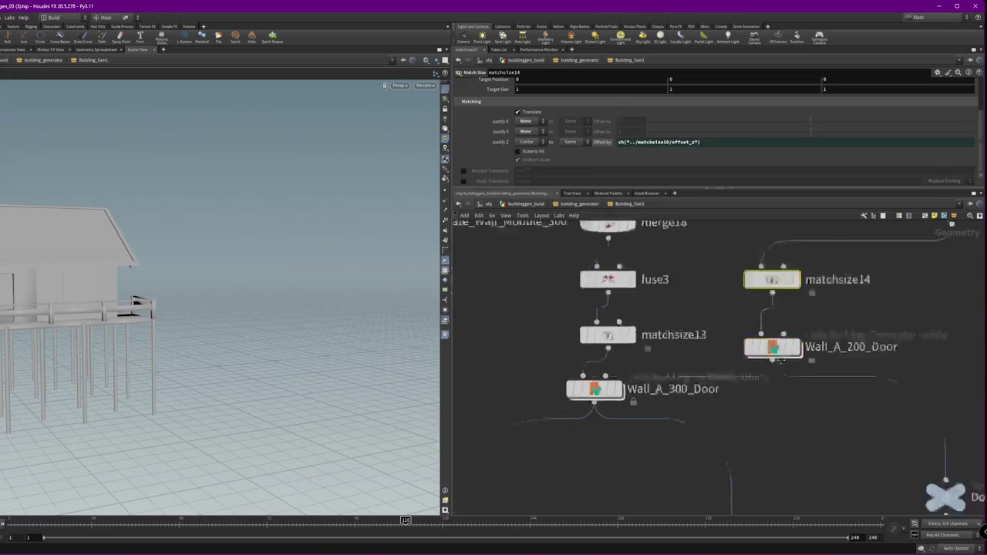
pyautogui.moveTo(105, 296); pyautogui.dragTo(231, 324)
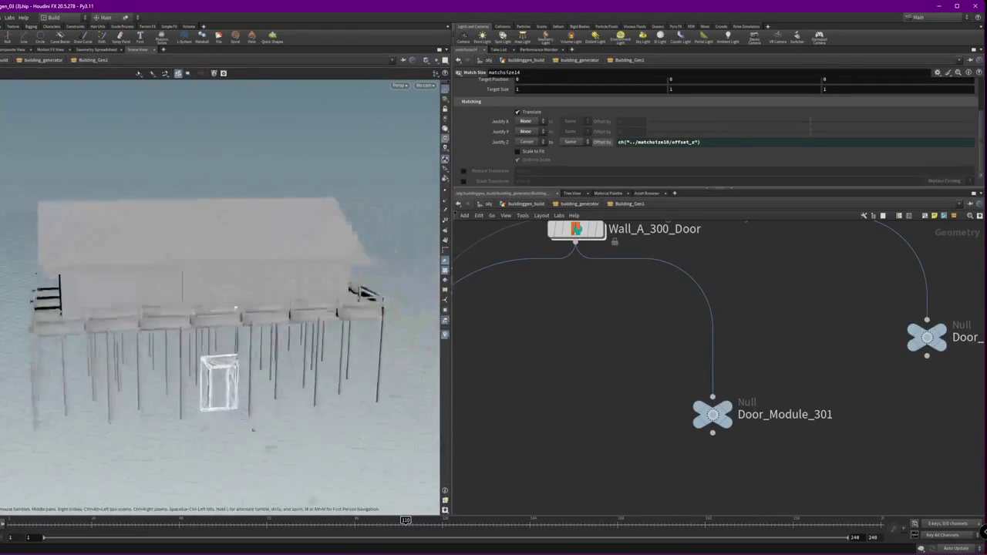
pyautogui.scroll(5, 231, 324)
pyautogui.moveTo(749, 324); pyautogui.dragTo(660, 509, button='middle')
# Display only matchsize14's 200 door module and orbit to inspect it
pyautogui.click(687, 306)
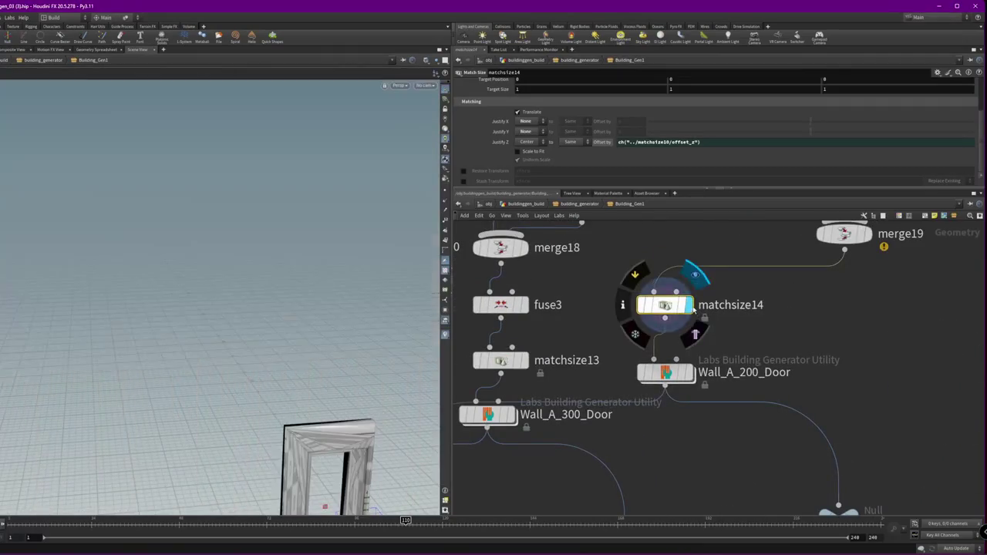
pyautogui.moveTo(125, 260); pyautogui.dragTo(233, 400)
pyautogui.scroll(3, 381, 304)
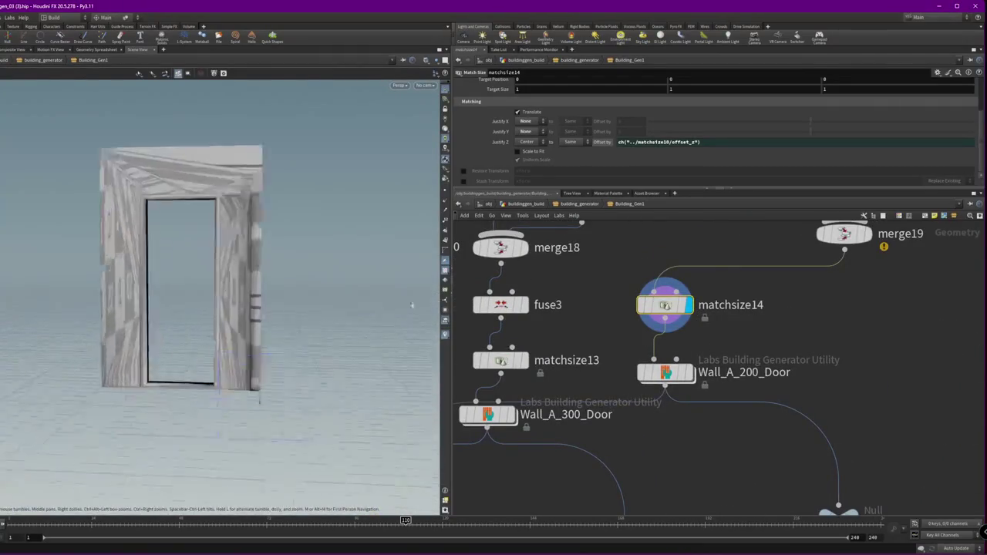
pyautogui.scroll(2, 293, 334)
pyautogui.moveTo(293, 335)
pyautogui.mouseDown()
pyautogui.moveTo(299, 287)
pyautogui.moveTo(324, 324)
pyautogui.mouseUp()
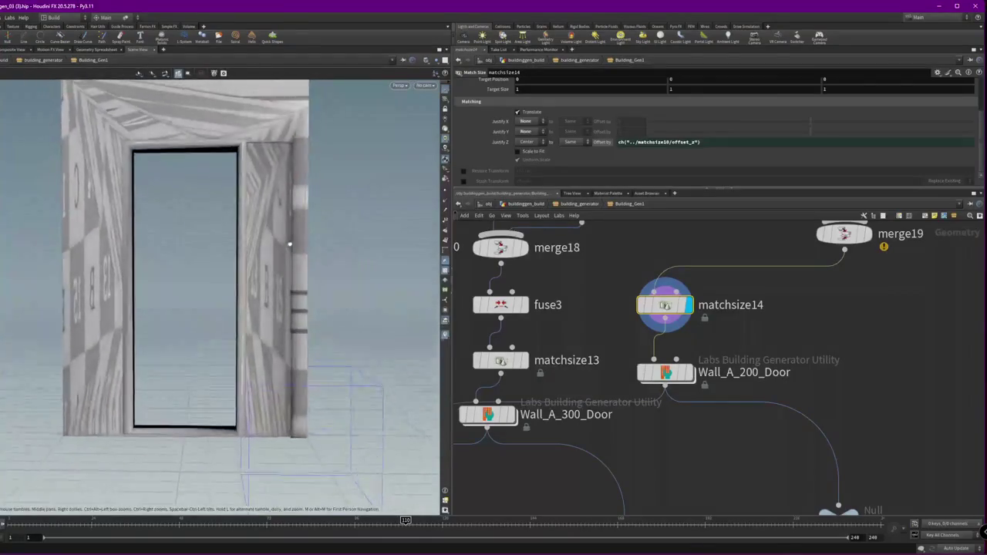
pyautogui.moveTo(750, 222); pyautogui.dragTo(669, 440, button='middle')
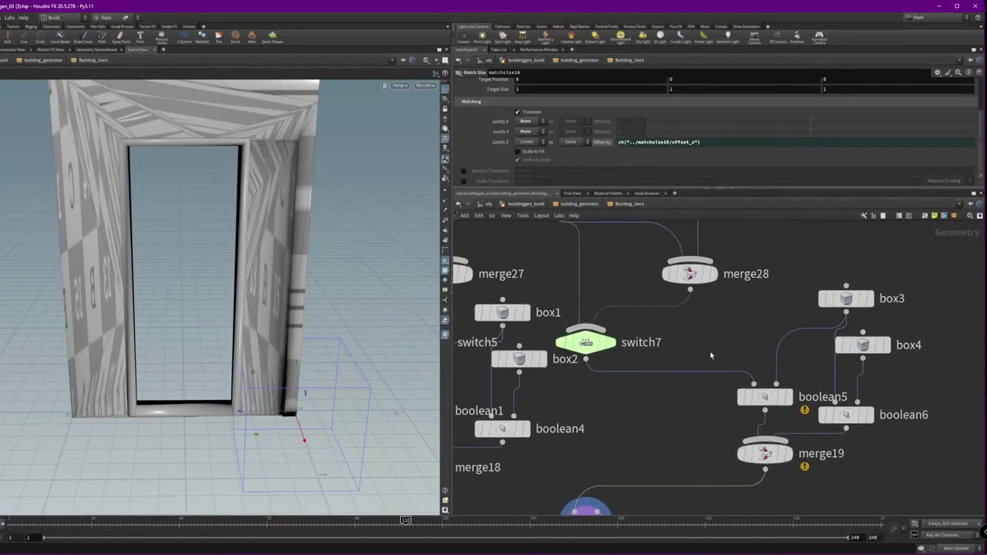
# Try shifting transform12's door piece along Z, then undo back to -0.5
pyautogui.moveTo(586, 262); pyautogui.dragTo(683, 436, button='middle')
pyautogui.moveTo(572, 231); pyautogui.dragTo(582, 302, button='middle')
pyautogui.click(651, 287)
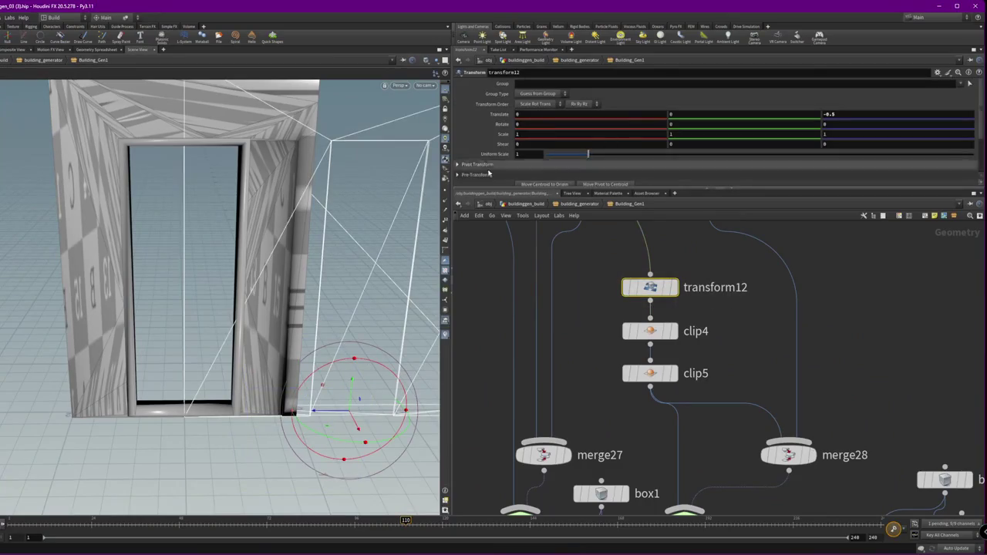
pyautogui.moveTo(339, 421); pyautogui.dragTo(287, 420)
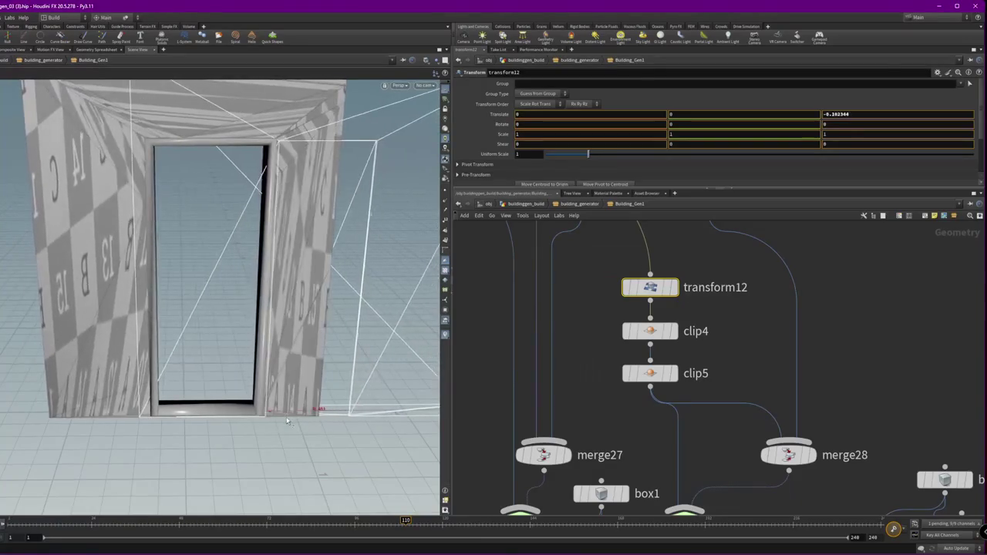
pyautogui.hotkey('ctrl', 'z')
pyautogui.scroll(5, 308, 416)
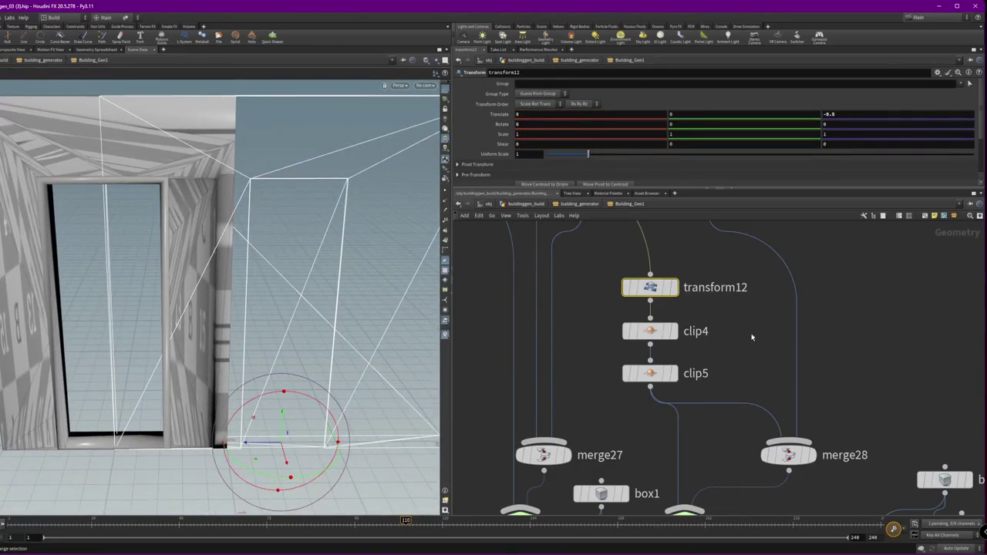
# Set clip4 to distance -0.28 with its cutting plane origin at Z 1.72965
pyautogui.click(595, 328)
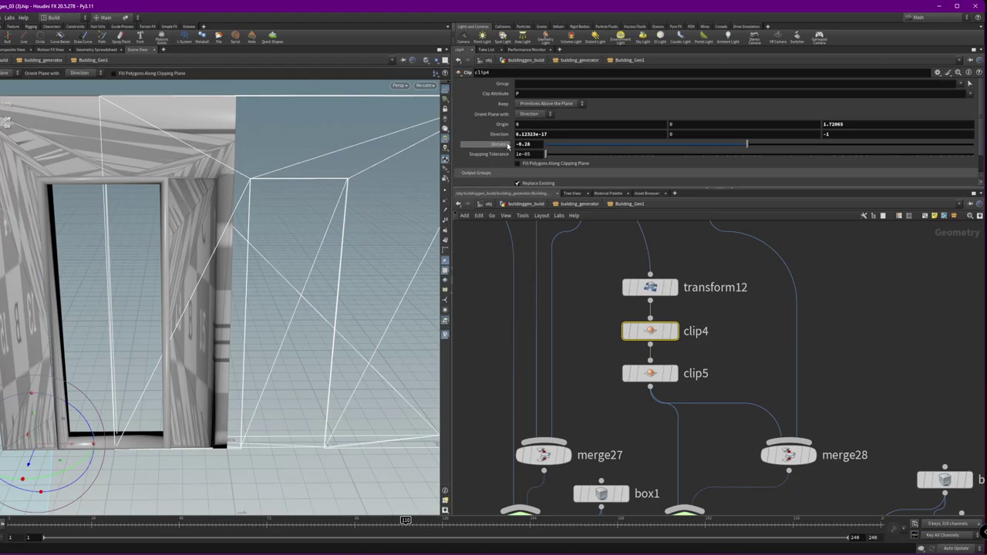
pyautogui.moveTo(505, 143)
pyautogui.mouseDown(button='middle')
pyautogui.moveTo(485, 144)
pyautogui.moveTo(527, 154)
pyautogui.mouseUp(button='middle')
pyautogui.moveTo(17, 449); pyautogui.dragTo(252, 423)
pyautogui.moveTo(249, 368)
pyautogui.mouseDown()
pyautogui.moveTo(182, 307)
pyautogui.moveTo(193, 324)
pyautogui.mouseUp()
# Try moving clip5's cutting plane along Z, then undo the move
pyautogui.click(650, 373)
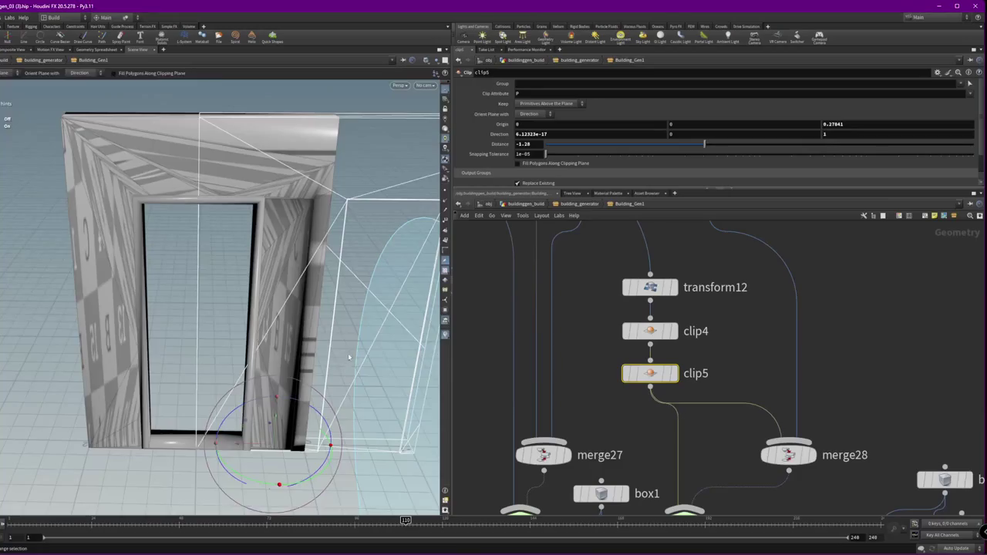
pyautogui.scroll(3, 248, 395)
pyautogui.moveTo(180, 398); pyautogui.dragTo(139, 386)
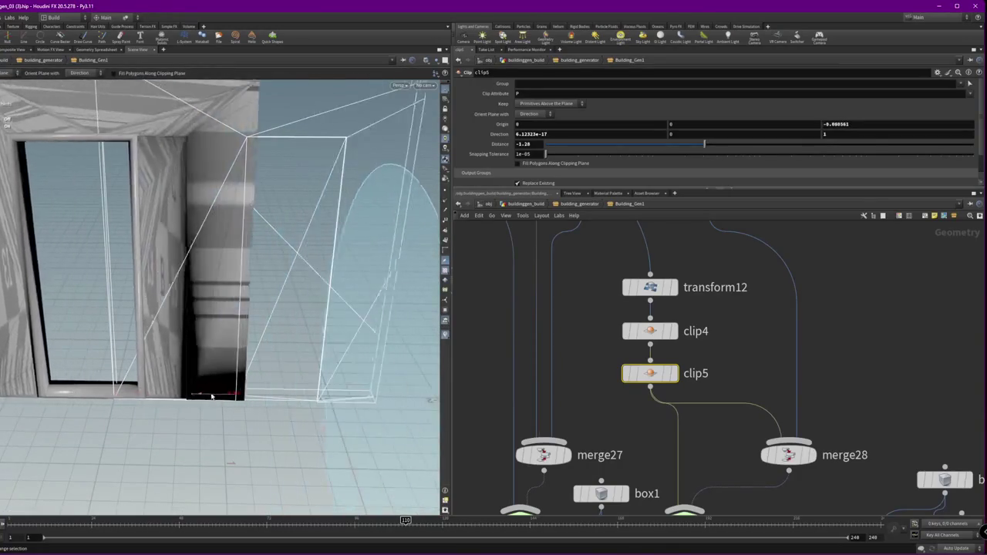
pyautogui.hotkey('ctrl', 'z')
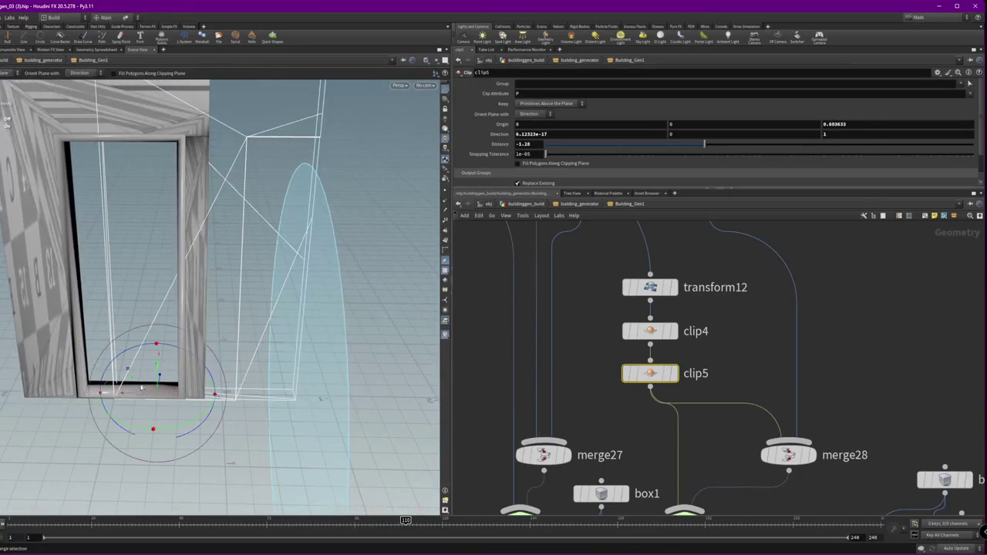
pyautogui.scroll(-2, 705, 345)
pyautogui.scroll(-3, 694, 362)
pyautogui.moveTo(681, 378); pyautogui.dragTo(656, 278, button='middle')
pyautogui.press('Tab')
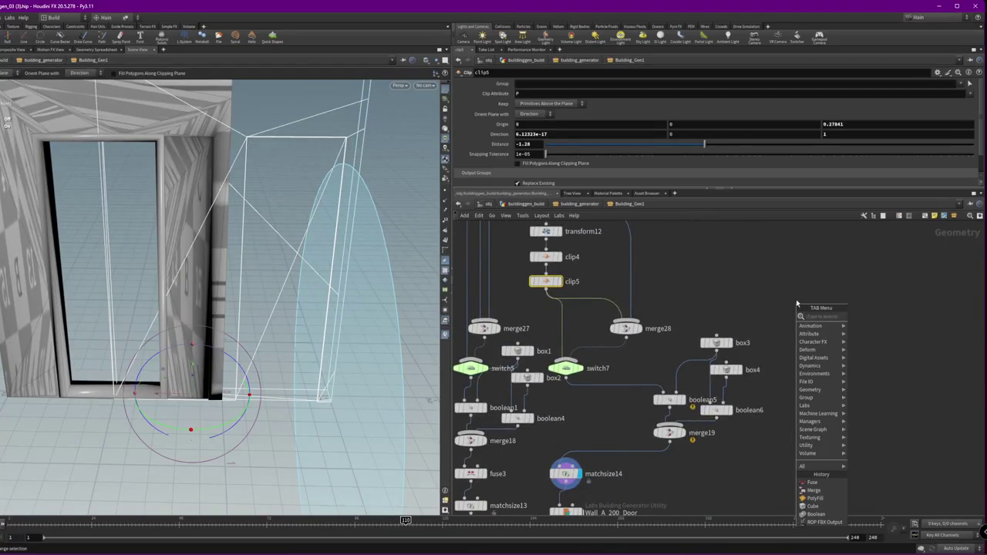
# Add a sticky note 'Fix 200 door alighnment' beside the box nodes and save the scene
pyautogui.press('Escape')
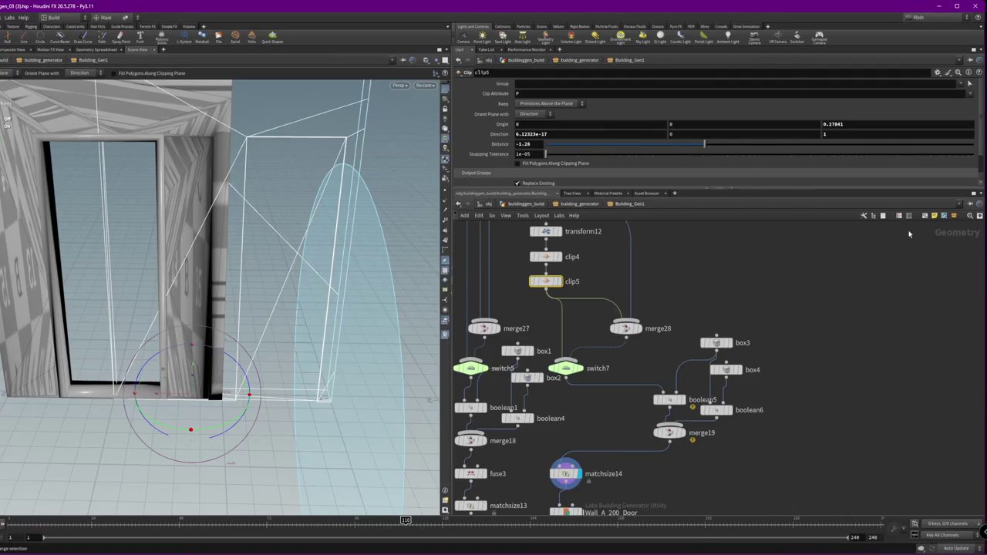
pyautogui.click(935, 216)
pyautogui.write('Fix 2')
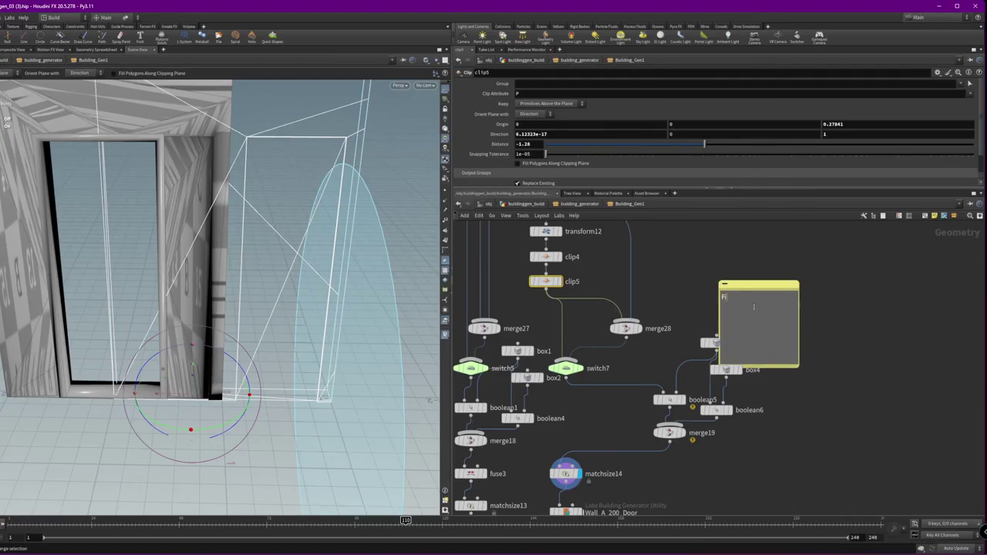
pyautogui.write('00 door alighnment')
pyautogui.moveTo(797, 369); pyautogui.dragTo(796, 316)
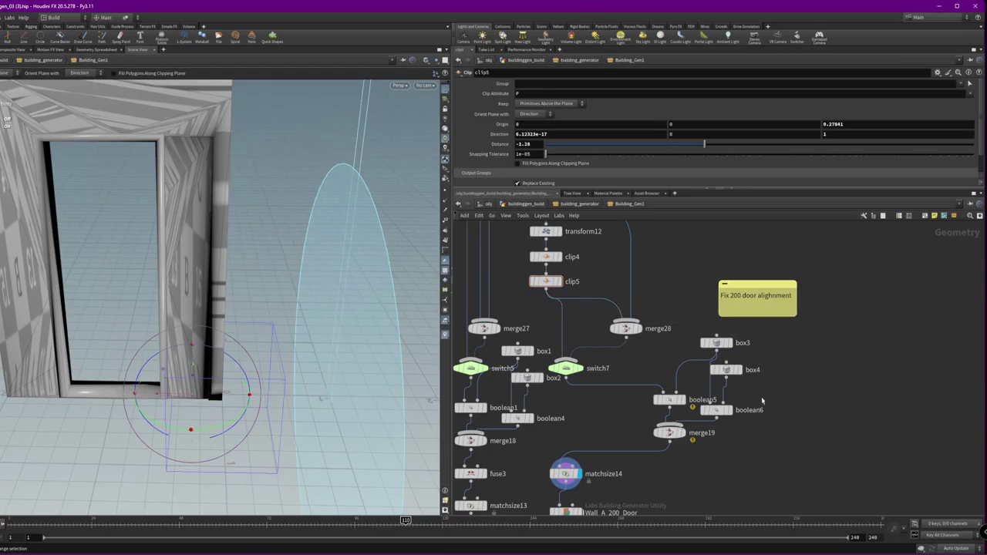
pyautogui.moveTo(757, 425); pyautogui.dragTo(885, 338, button='middle')
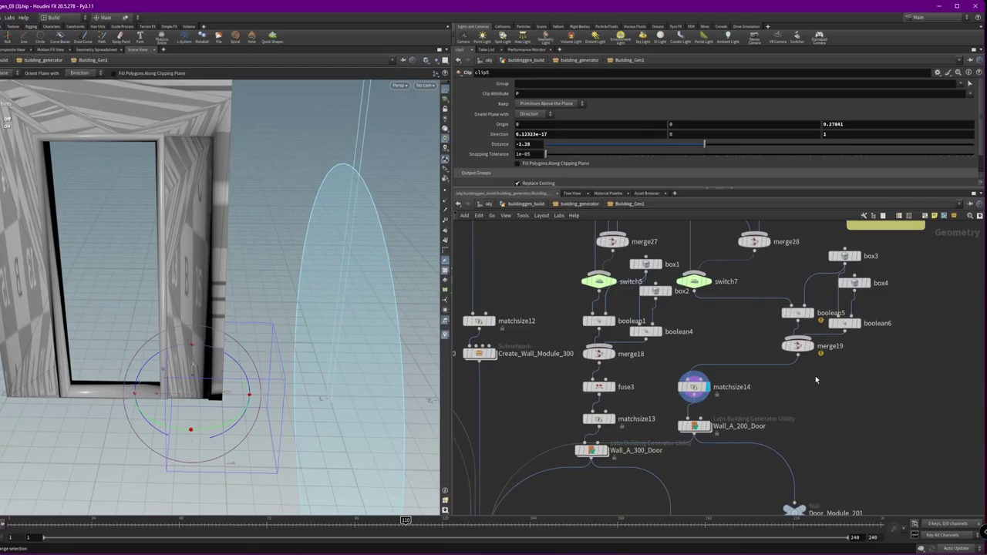
pyautogui.hotkey('ctrl', 's')
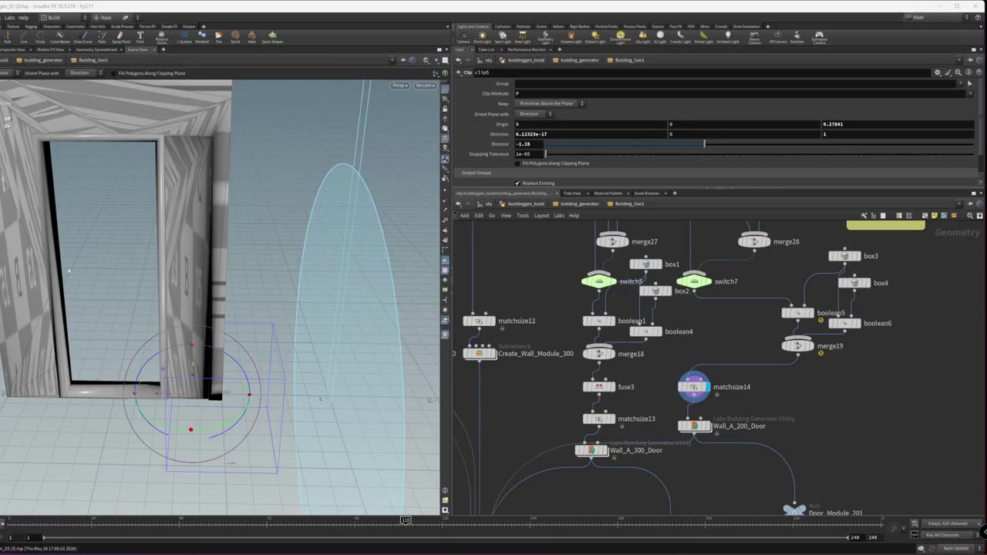
# Pan the network to the Door_Module_301 and Door_Module_201 outputs, then show hidden tray apps
pyautogui.moveTo(780, 473); pyautogui.dragTo(783, 366, button='middle')
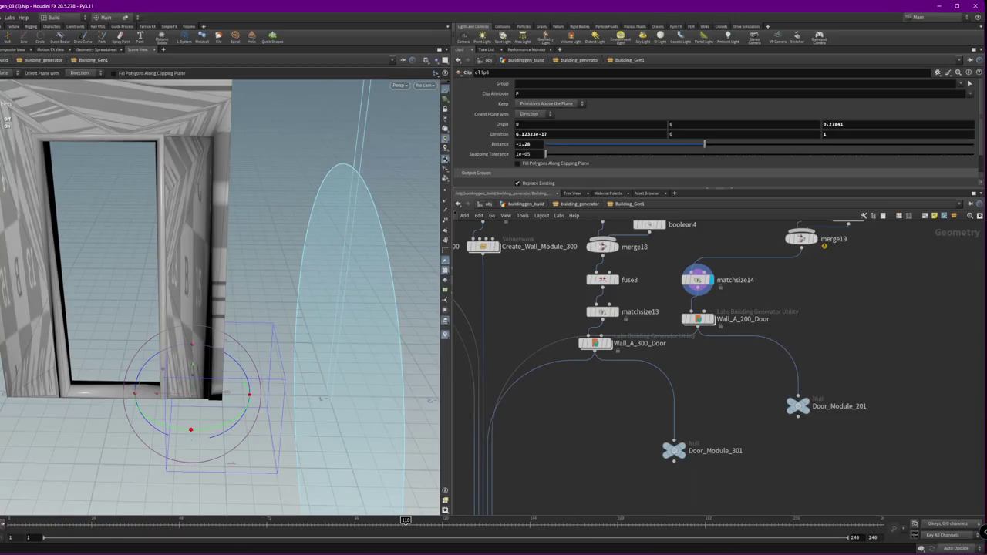
pyautogui.click(942, 544)
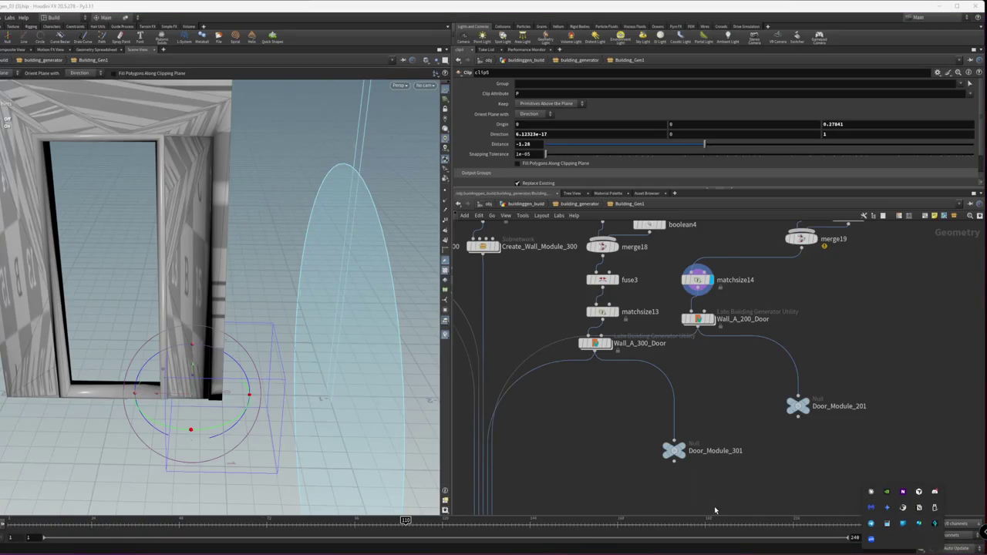
# Launch Epic Games Launcher, close the ArtStation and pickled-ginger browser tabs, and minimize Nanode
pyautogui.press('super')
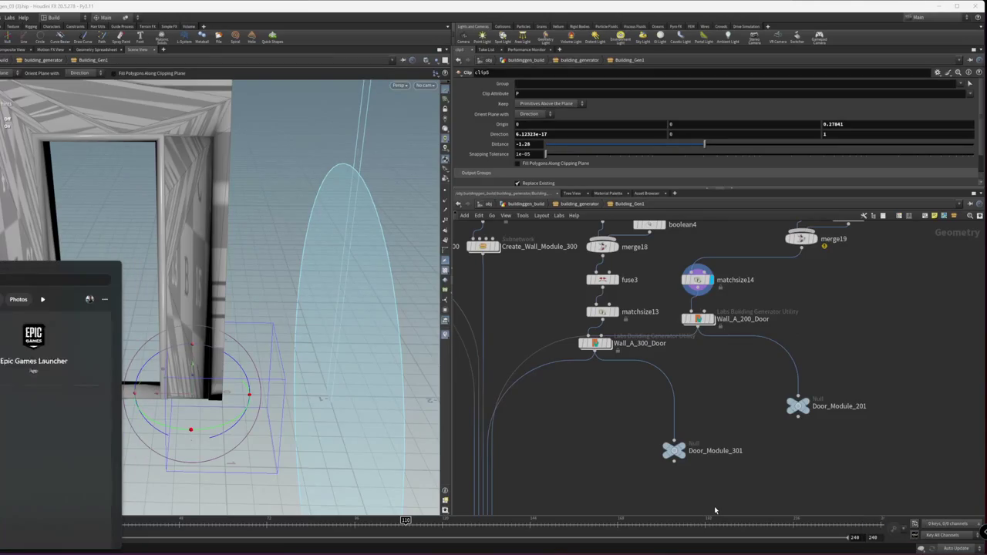
pyautogui.press('Escape')
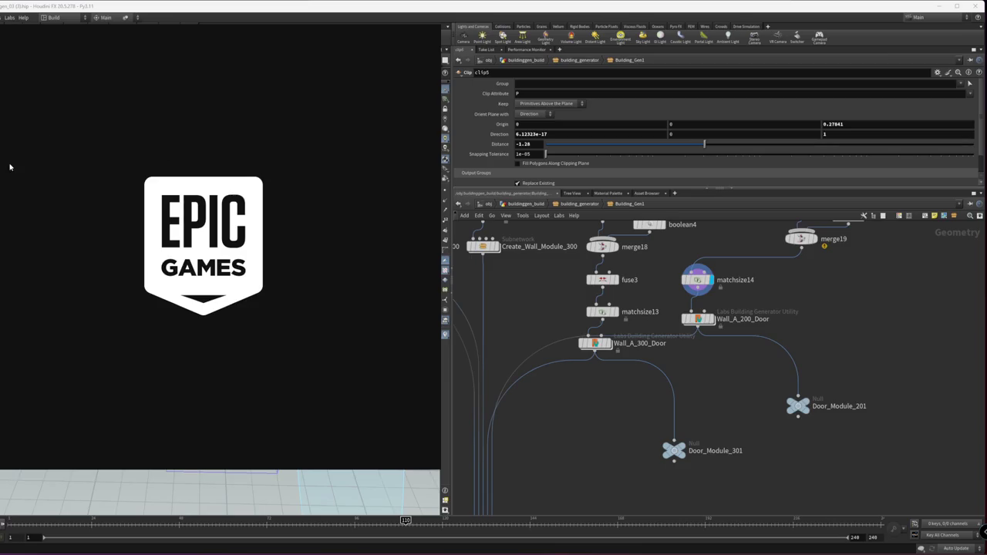
pyautogui.hotkey('alt', 'Tab')
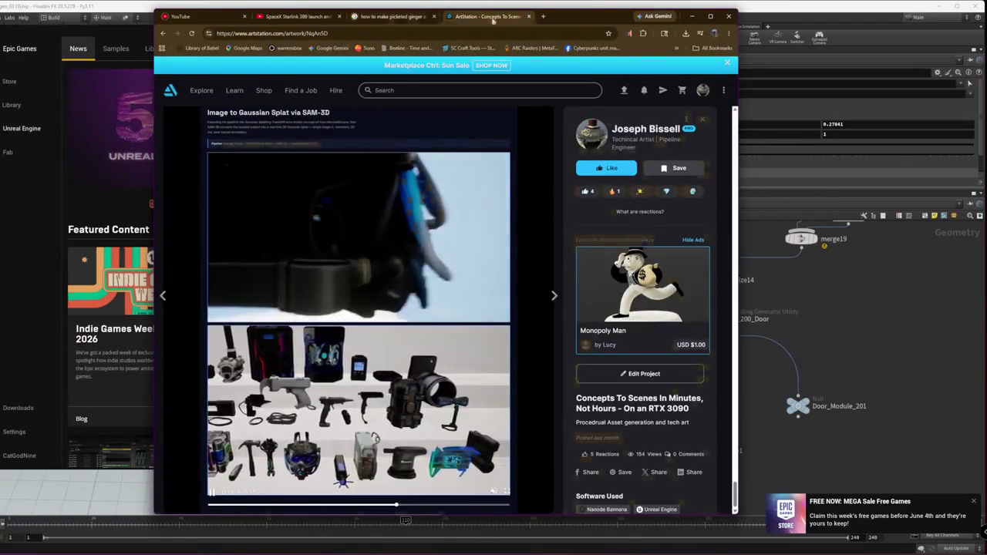
pyautogui.middleClick(482, 16)
pyautogui.middleClick(389, 17)
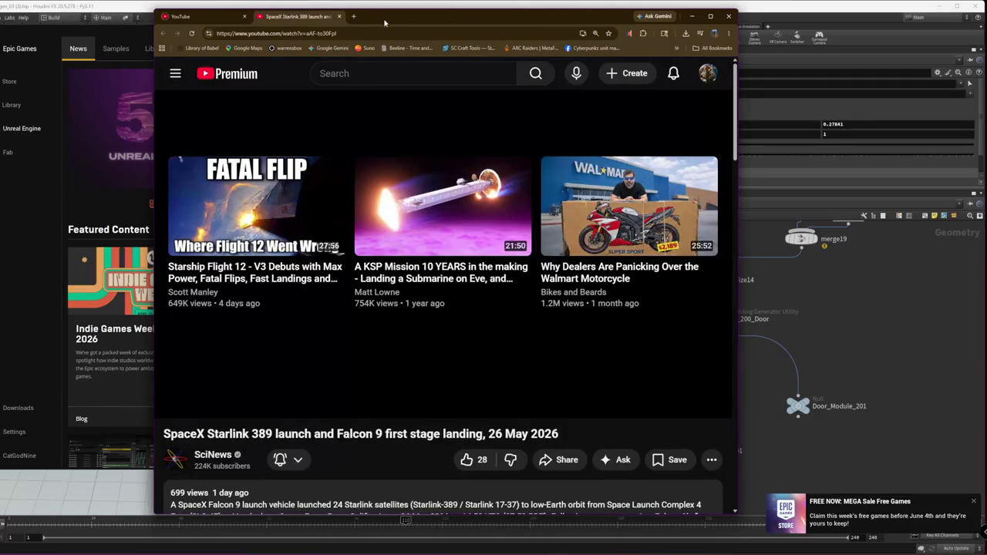
pyautogui.click(193, 16)
pyautogui.hotkey('alt', 'Tab')
pyautogui.hotkey('alt', 'Tab')
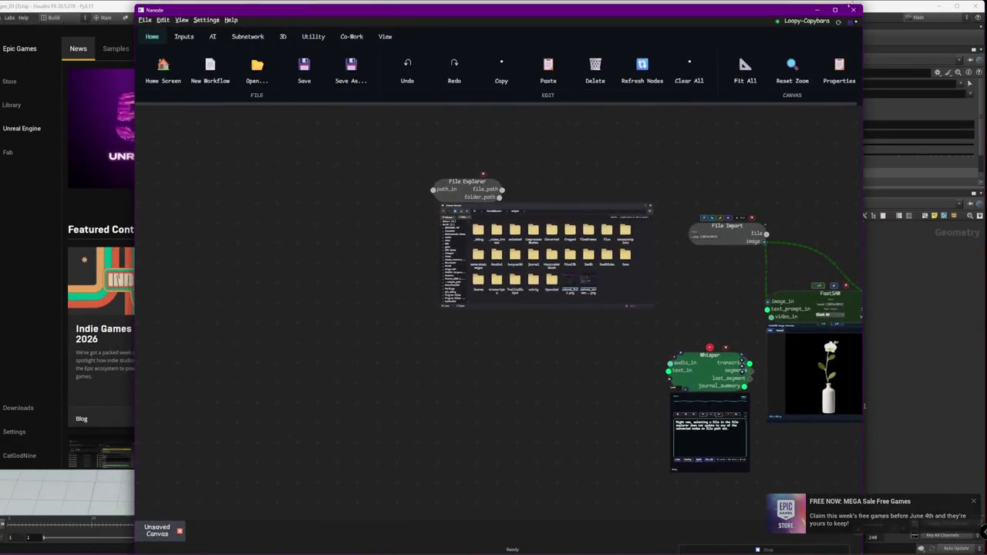
pyautogui.press('super+Down')
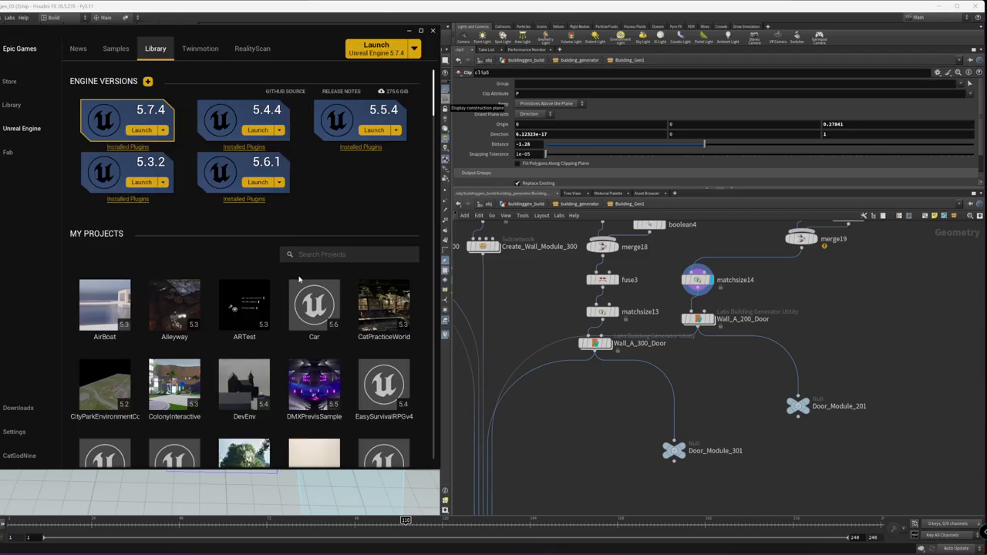
# Decline the project file association prompt and open the Wave project from the Library
pyautogui.click(216, 280)
pyautogui.scroll(-2, 194, 377)
pyautogui.scroll(-3, 223, 381)
pyautogui.scroll(-2, 262, 390)
pyautogui.scroll(-2, 296, 398)
pyautogui.scroll(-4, 296, 398)
pyautogui.scroll(-2, 298, 374)
pyautogui.scroll(-1, 301, 355)
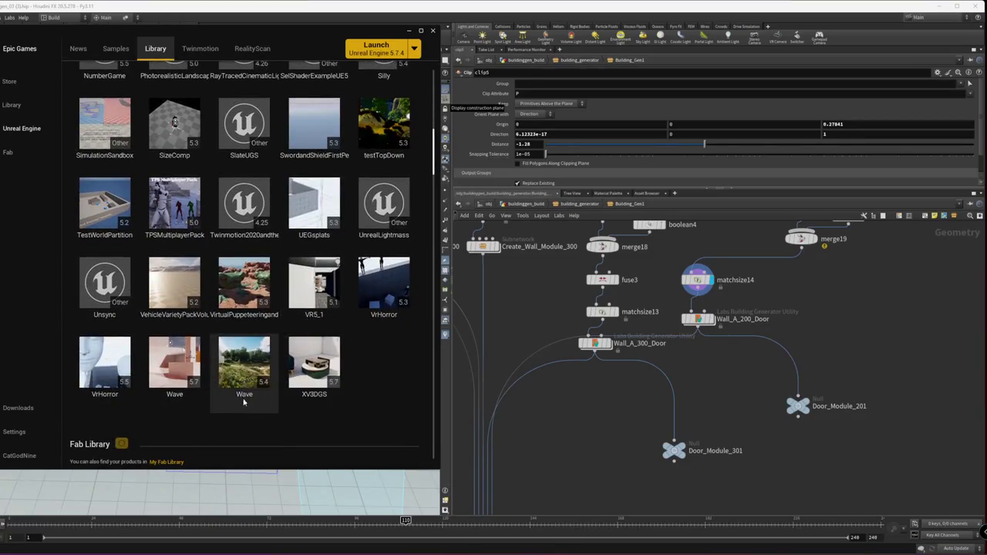
pyautogui.doubleClick(244, 367)
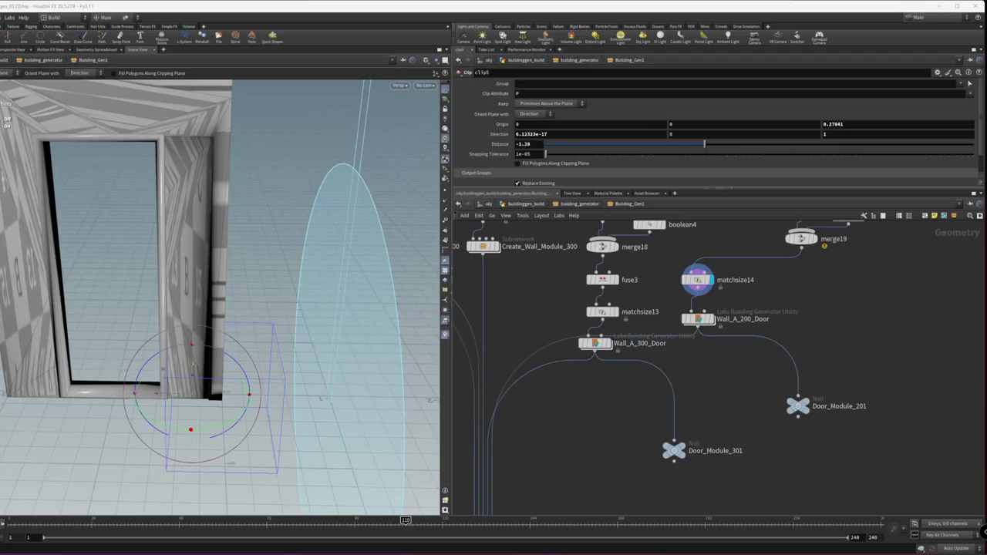
# Display building_generator in buildinggen_build and frame the roofed building in the viewport
pyautogui.click(572, 204)
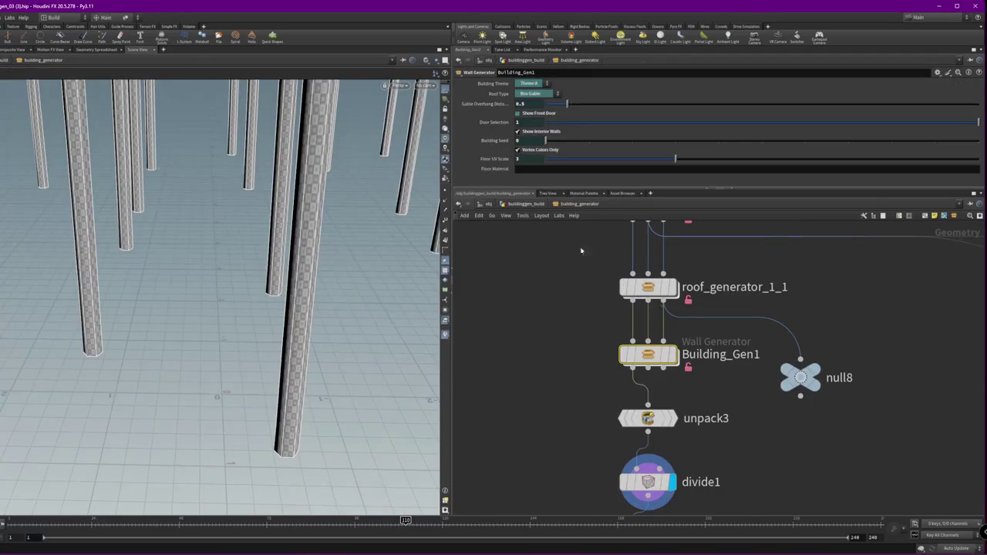
pyautogui.click(531, 205)
pyautogui.moveTo(762, 398); pyautogui.dragTo(590, 492)
pyautogui.click(601, 492)
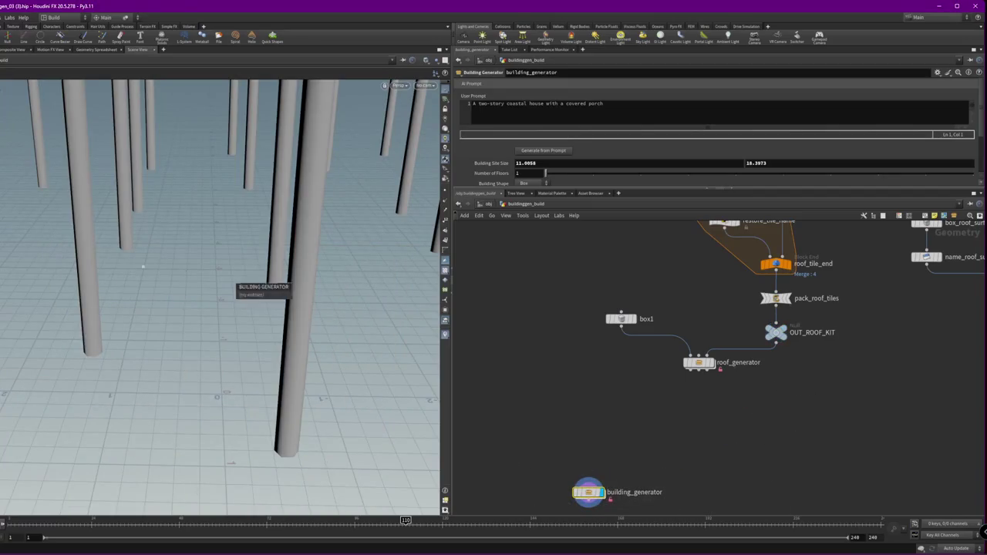
pyautogui.press('f')
pyautogui.moveTo(214, 242)
pyautogui.mouseDown()
pyautogui.moveTo(205, 264)
pyautogui.moveTo(170, 278)
pyautogui.mouseUp()
pyautogui.moveTo(694, 440); pyautogui.dragTo(737, 356, button='middle')
# Save building_generator as new minor version 1.3 and apply its type properties
pyautogui.rightClick(640, 413)
pyautogui.moveTo(660, 514)
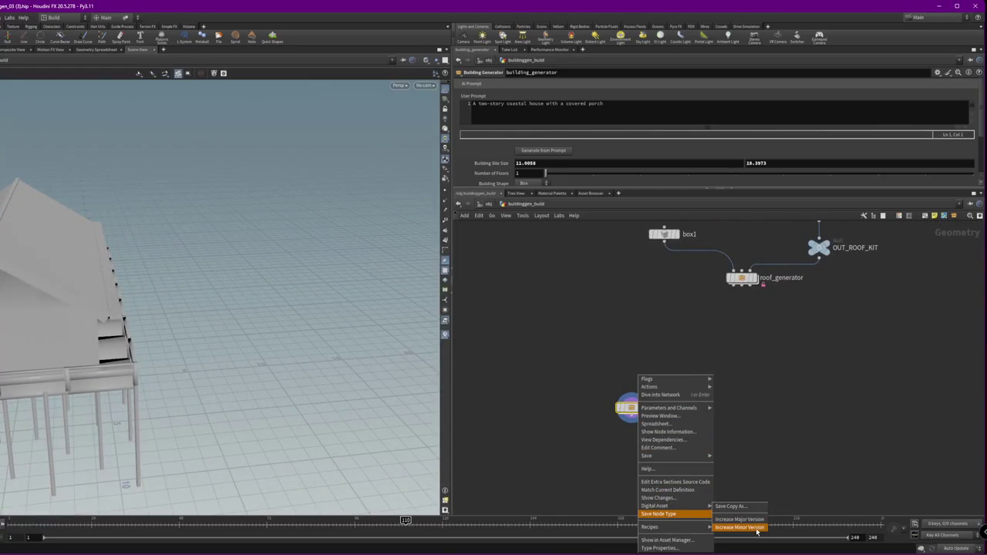
pyautogui.click(756, 528)
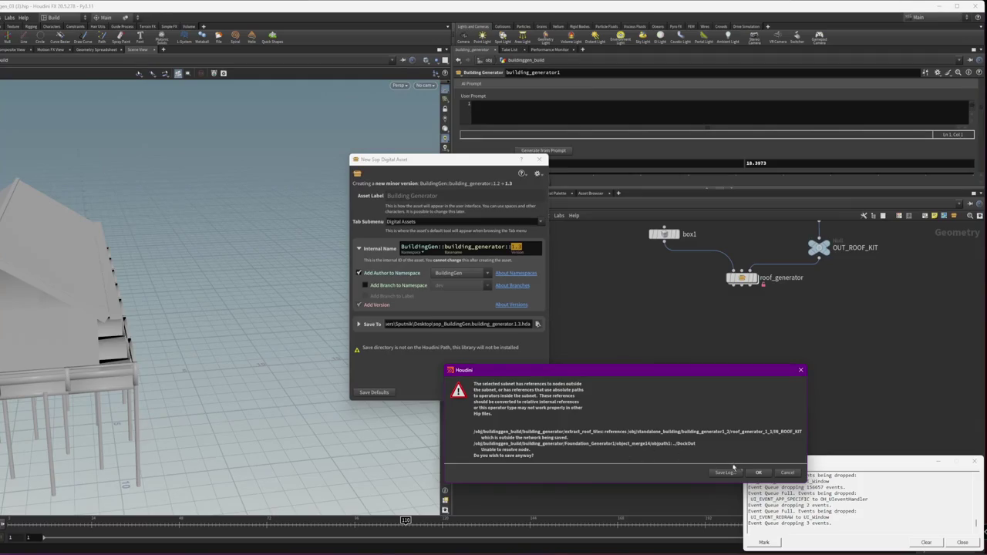
pyautogui.click(758, 472)
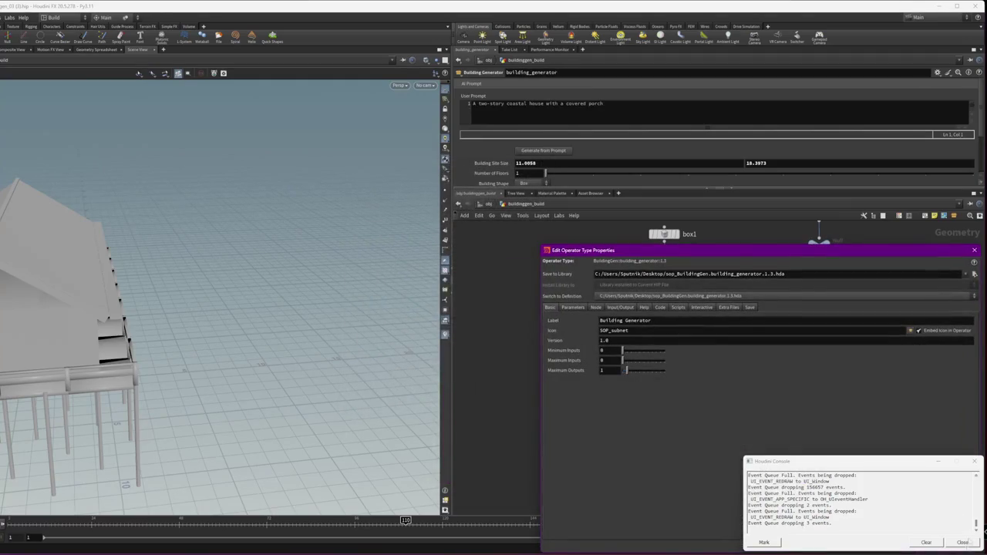
pyautogui.click(966, 542)
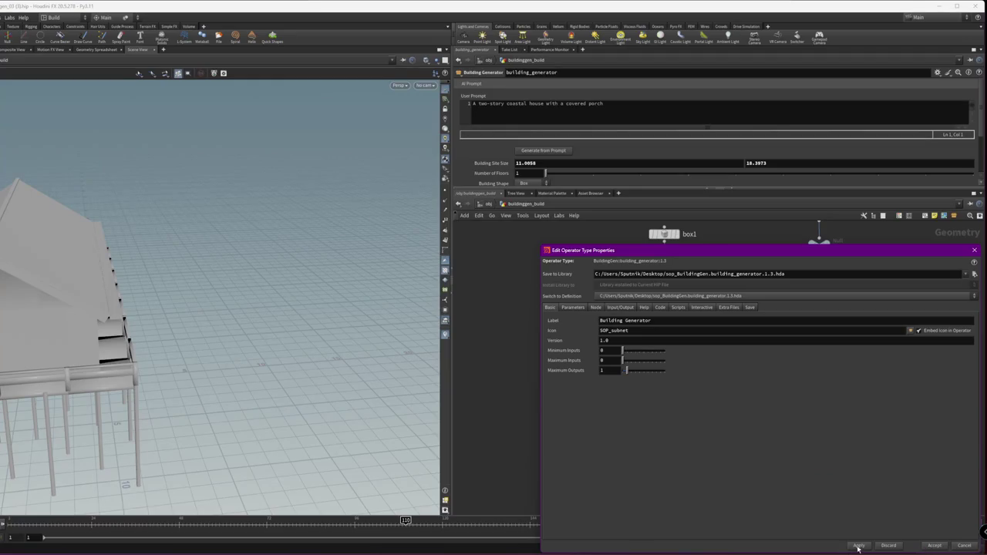
pyautogui.click(934, 545)
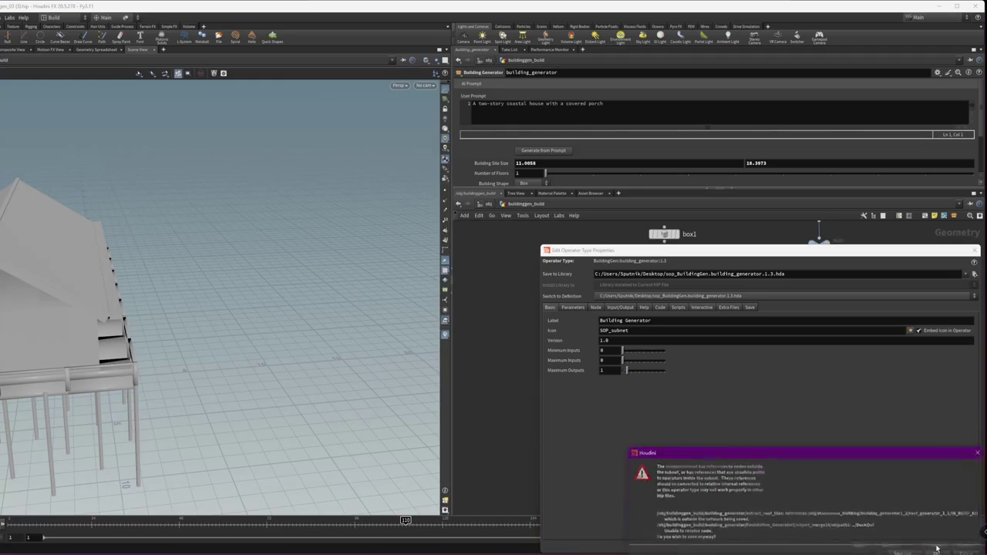
pyautogui.click(961, 543)
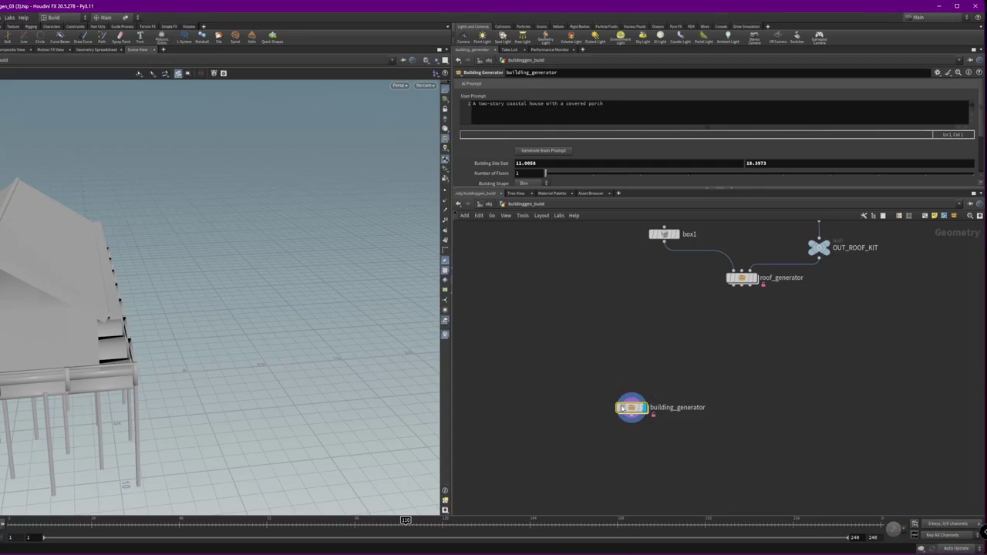
# Inside building_generator, inspect the extract_roof_tiles and roof_tile_begin nodes
pyautogui.doubleClick(631, 408)
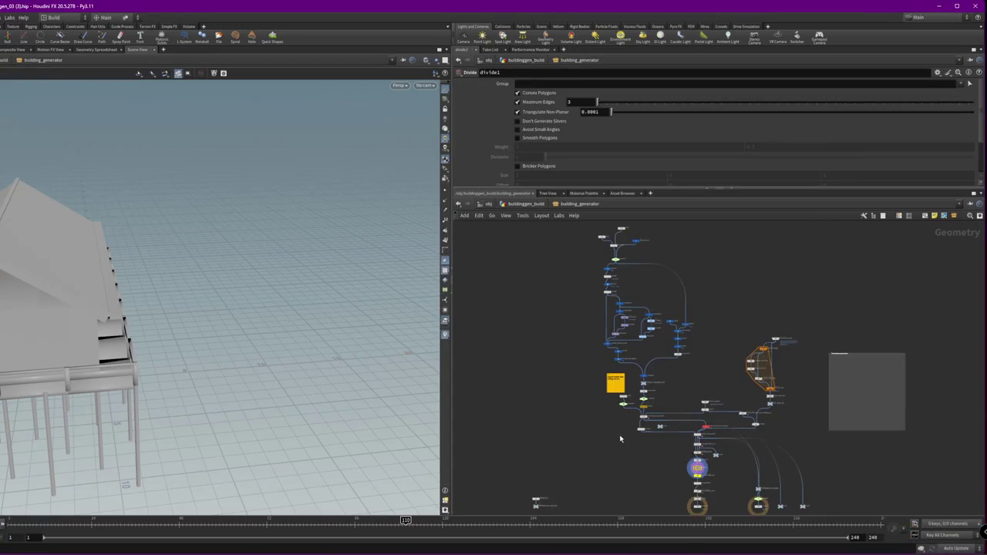
pyautogui.scroll(3, 772, 351)
pyautogui.scroll(3, 771, 351)
pyautogui.click(725, 301)
pyautogui.middleClick(730, 307)
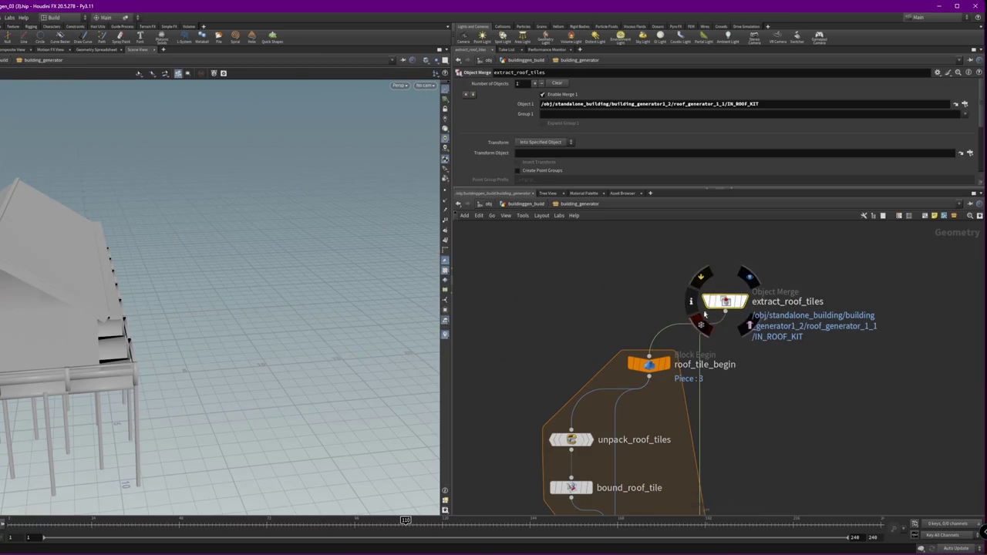
pyautogui.moveTo(714, 289); pyautogui.dragTo(829, 385)
pyautogui.scroll(-4, 818, 435)
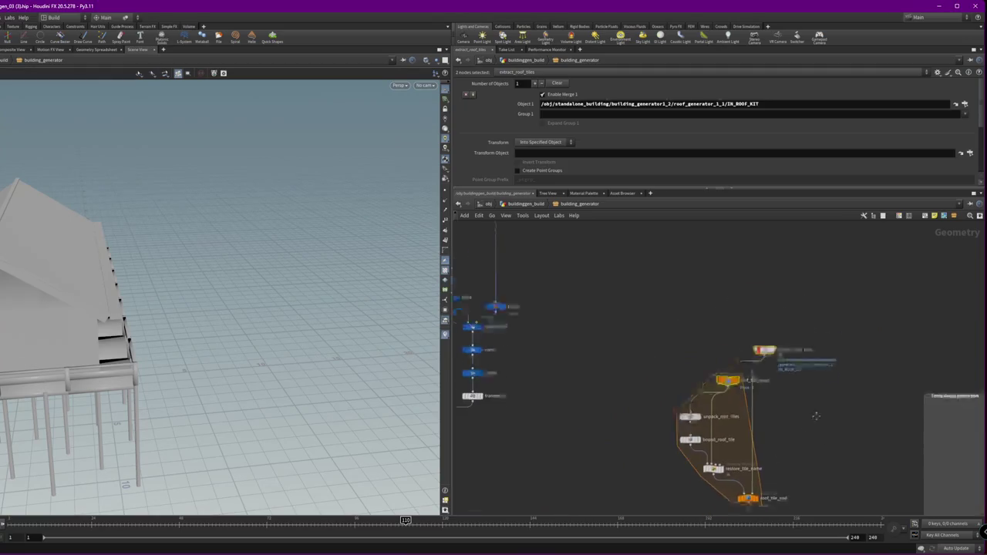
pyautogui.scroll(4, 818, 436)
# Select pack_roof_tiles to show its Pack parameters, then switch to Unreal
pyautogui.click(661, 444)
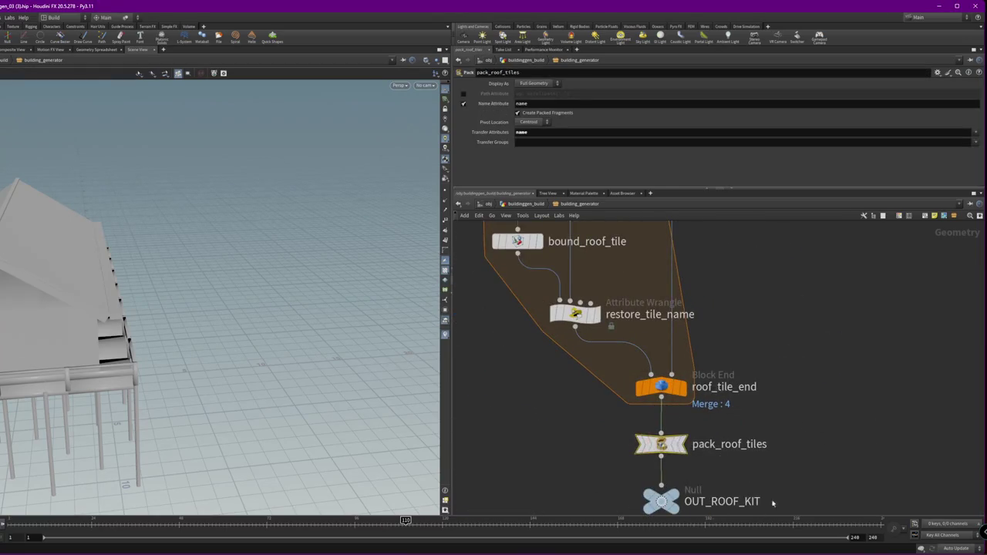
pyautogui.moveTo(762, 505); pyautogui.dragTo(763, 406, button='middle')
pyautogui.keyDown('shift'); pyautogui.click(666, 403); pyautogui.keyUp('shift')
pyautogui.scroll(-4, 802, 435)
pyautogui.moveTo(819, 434); pyautogui.dragTo(691, 221)
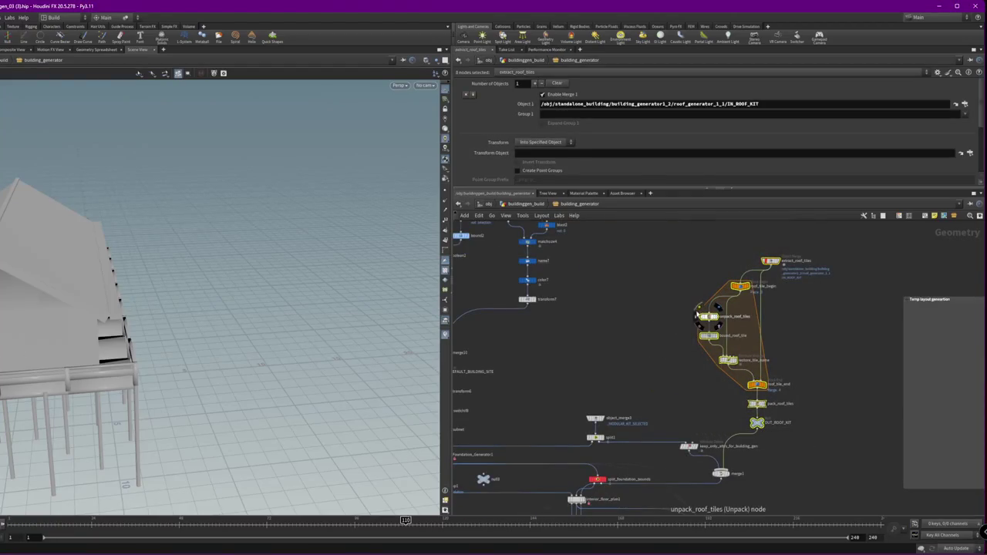
pyautogui.scroll(4, 726, 313)
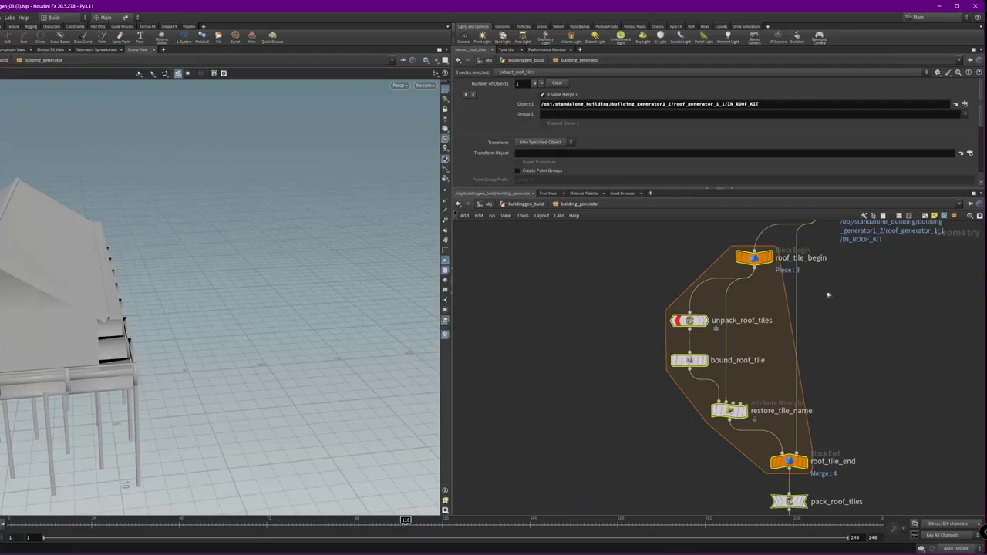
pyautogui.scroll(-5, 825, 370)
pyautogui.scroll(5, 852, 448)
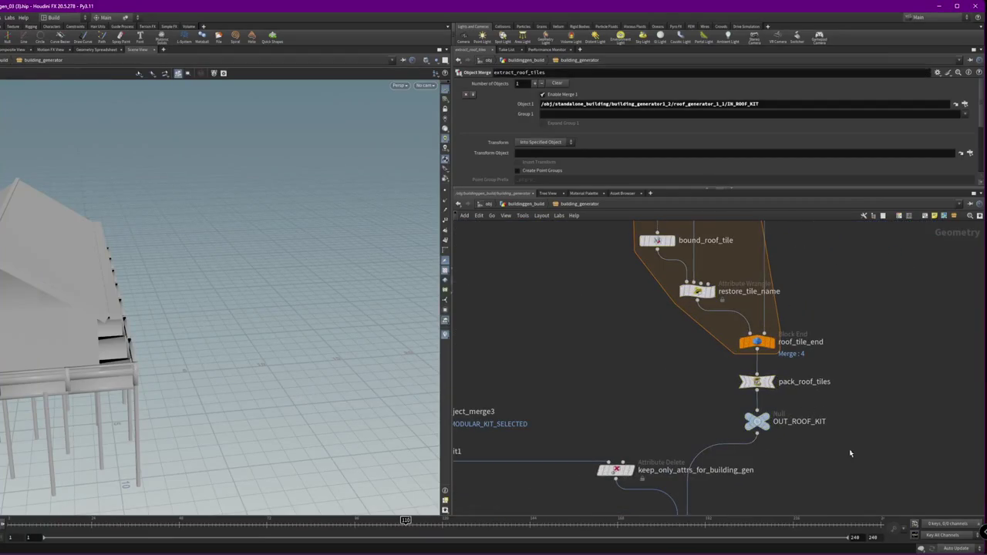
pyautogui.moveTo(829, 458); pyautogui.dragTo(732, 371)
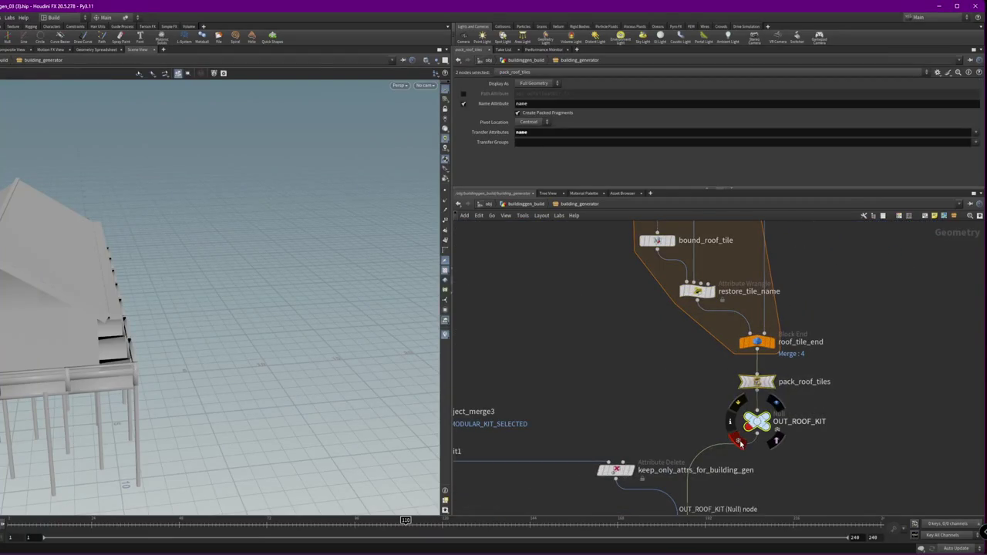
pyautogui.click(743, 390)
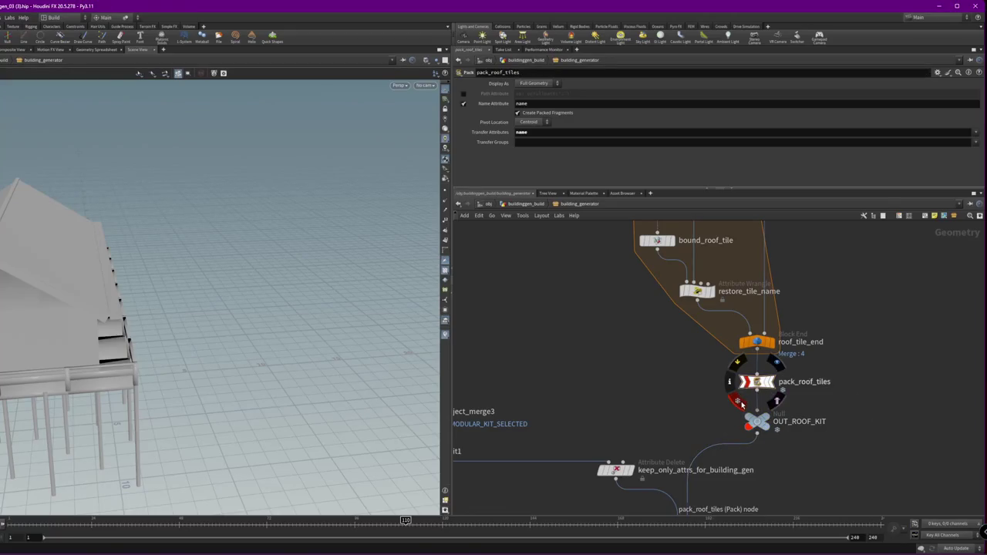
pyautogui.scroll(-3, 741, 404)
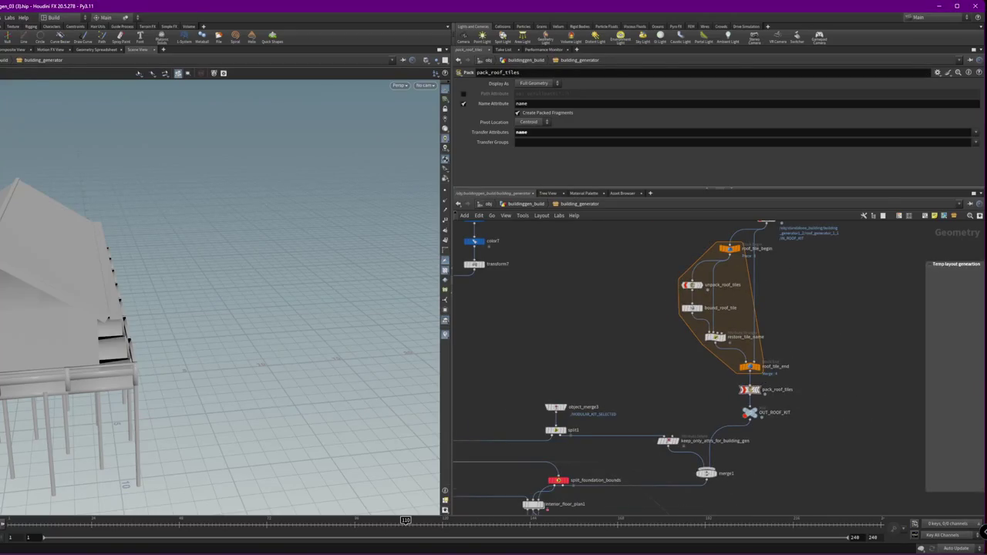
pyautogui.hotkey('alt', 'Tab')
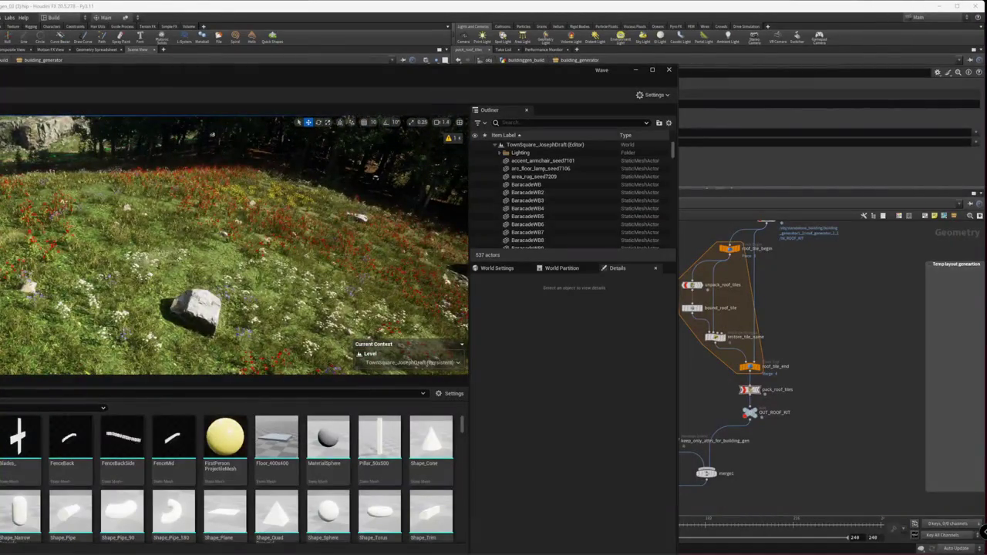
# Import the building generator HDA from the Desktop into the content browser
pyautogui.scroll(10, 439, 514)
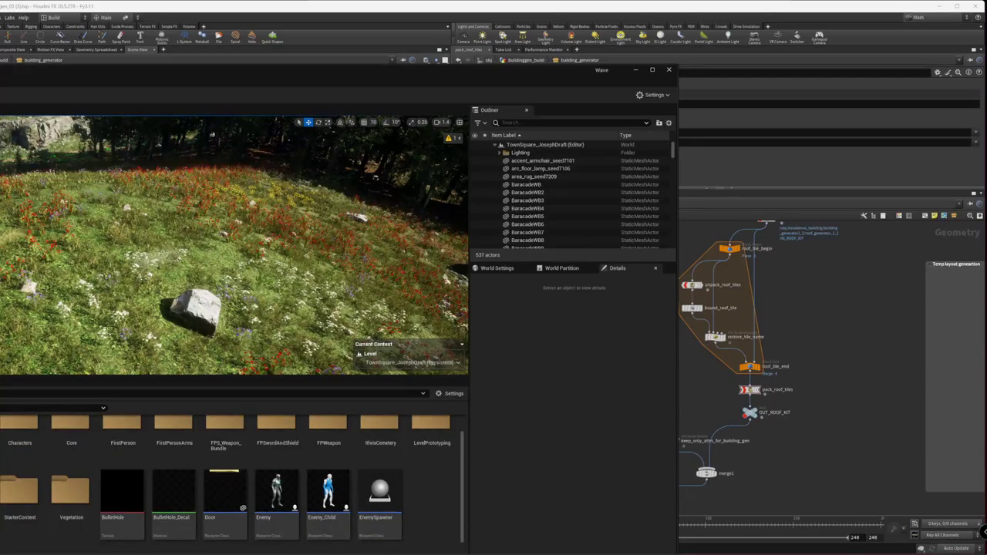
pyautogui.scroll(-5, 232, 479)
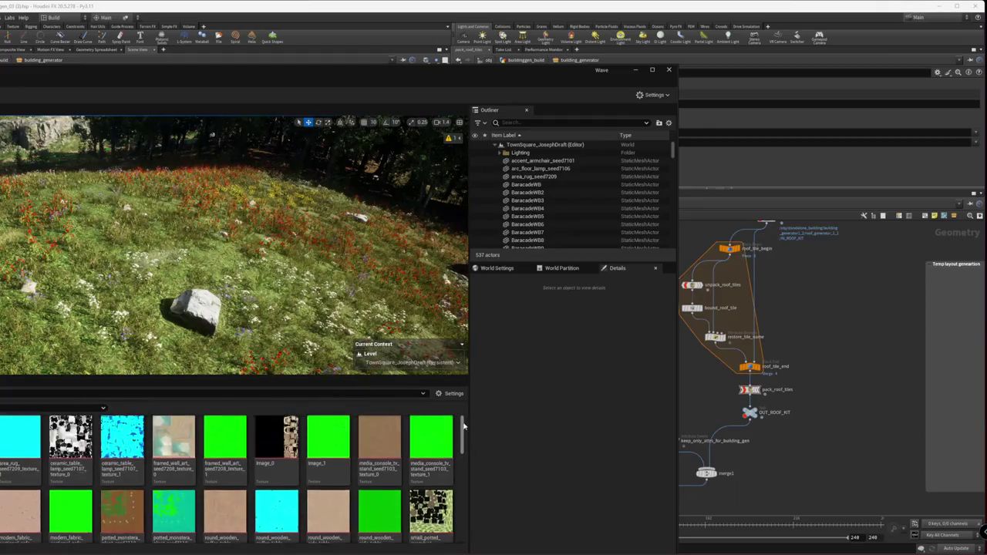
pyautogui.scroll(-5, 462, 457)
pyautogui.scroll(3, 462, 457)
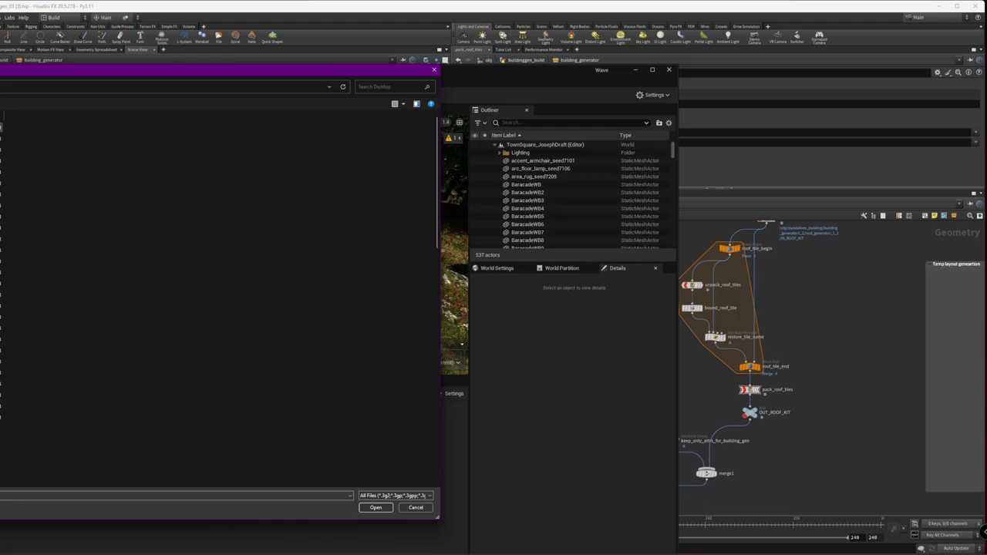
pyautogui.click(375, 507)
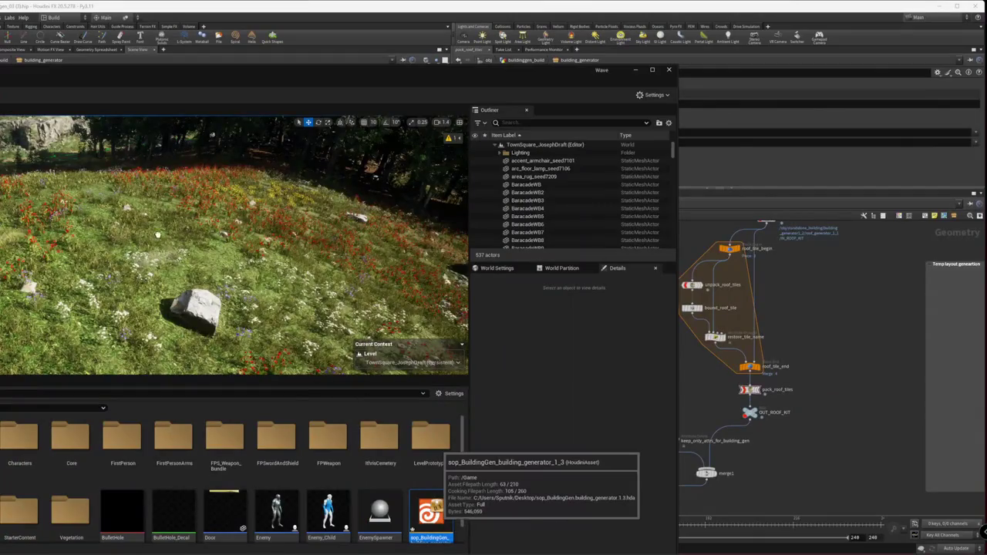
# Place the sop_BuildingGen_building_generator_1_3 actor in the level, select it and frame it
pyautogui.moveTo(157, 235); pyautogui.dragTo(159, 236)
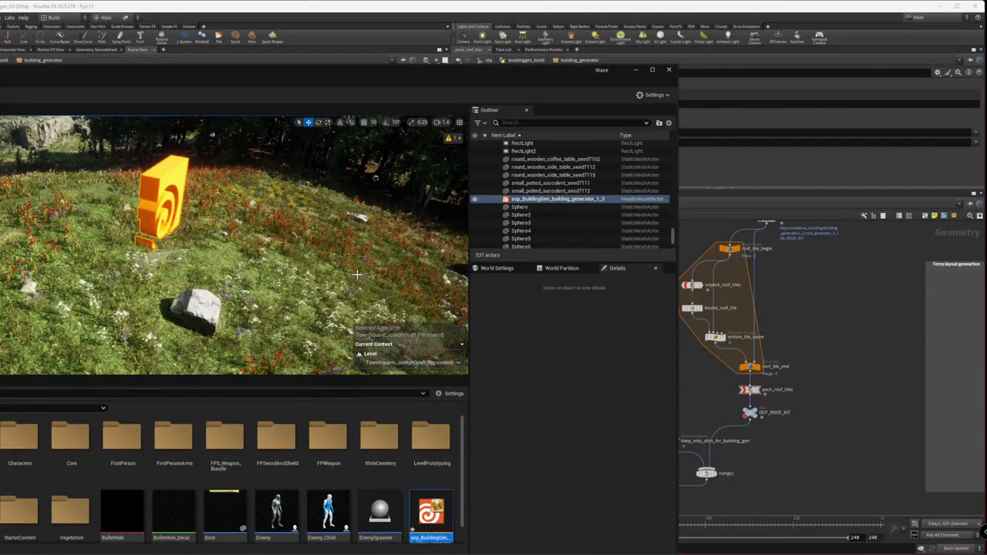
pyautogui.rightClick(297, 140)
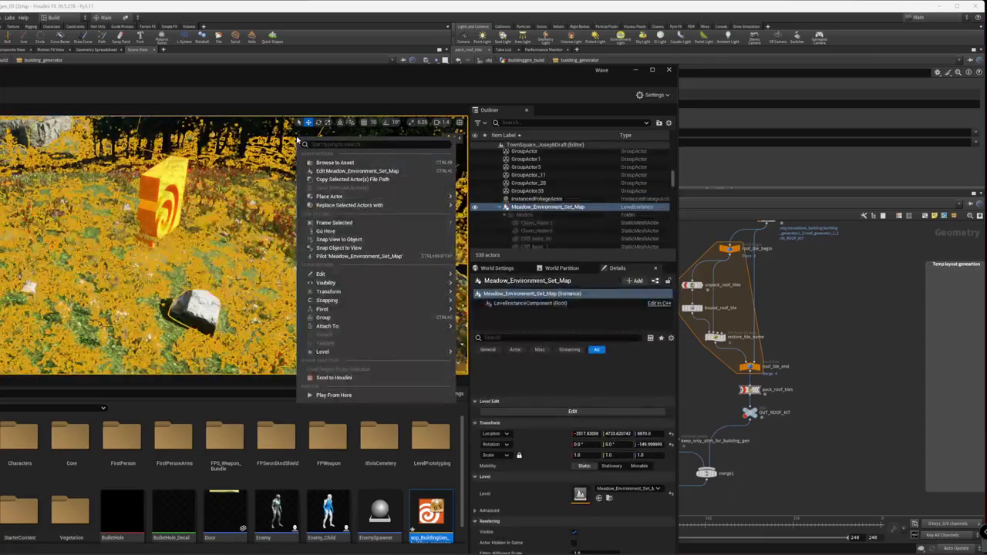
pyautogui.click(159, 197)
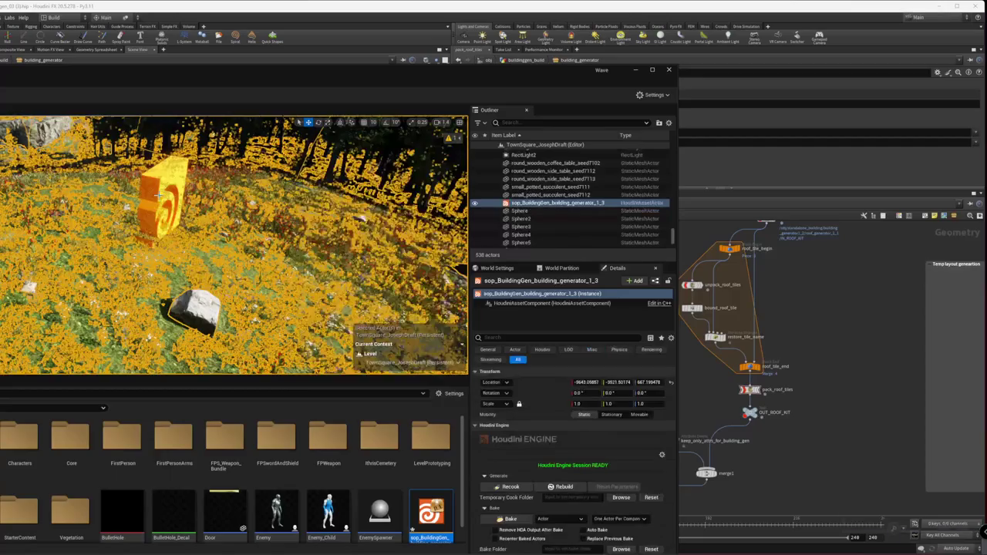
pyautogui.press('f')
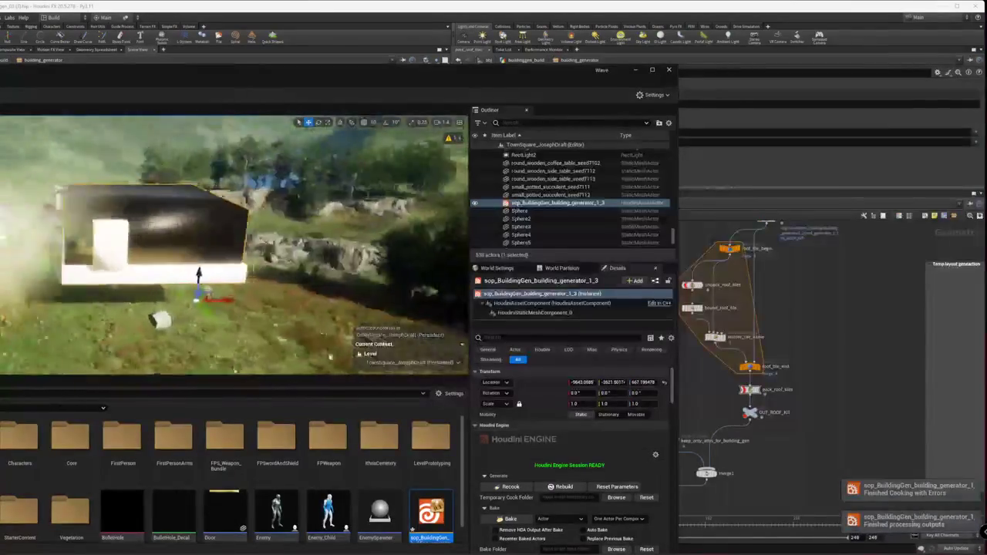
# In Houdini, re-enter building_generator and check output0's Output Index 0, then return to Unreal
pyautogui.click(852, 387)
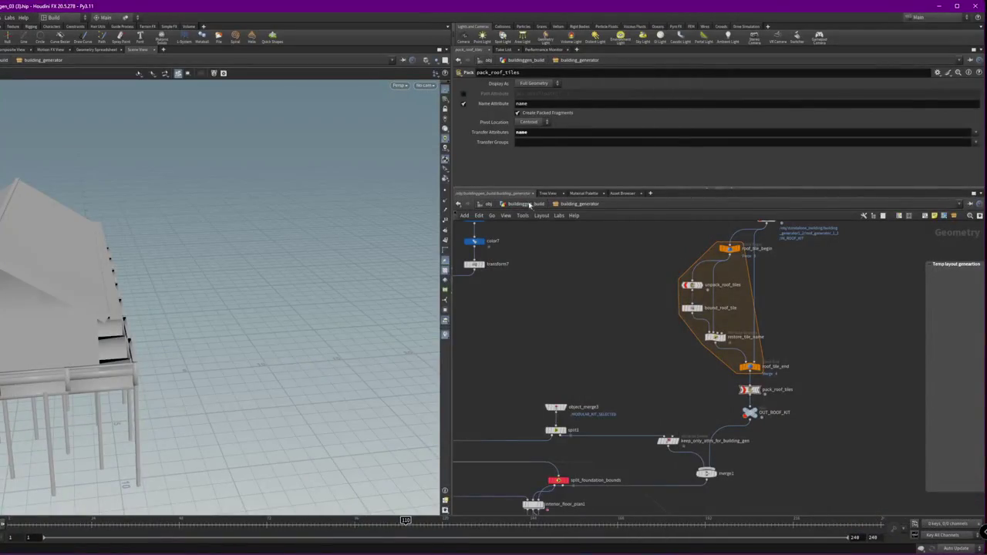
pyautogui.click(526, 204)
pyautogui.doubleClick(629, 410)
pyautogui.moveTo(719, 495); pyautogui.dragTo(694, 277, button='middle')
pyautogui.scroll(4, 672, 382)
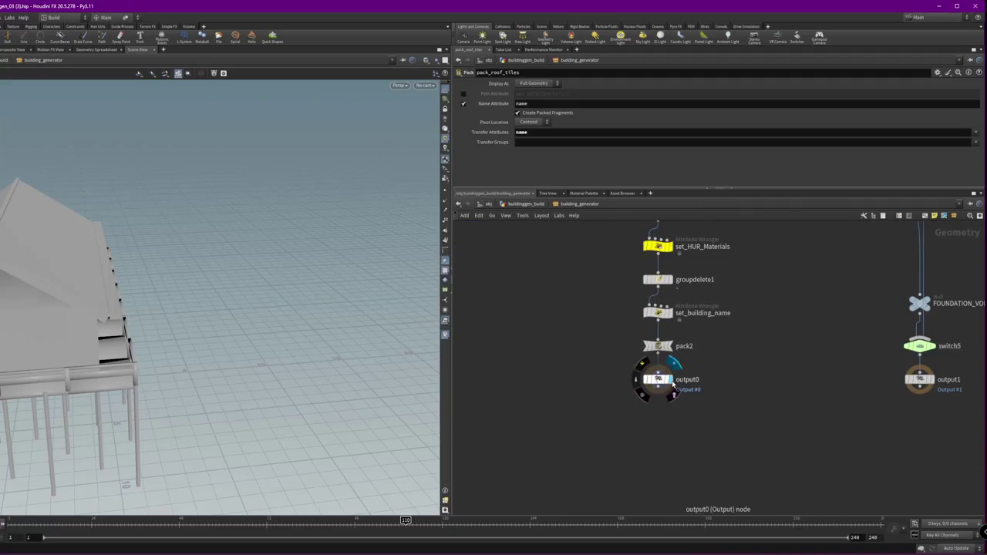
pyautogui.click(671, 383)
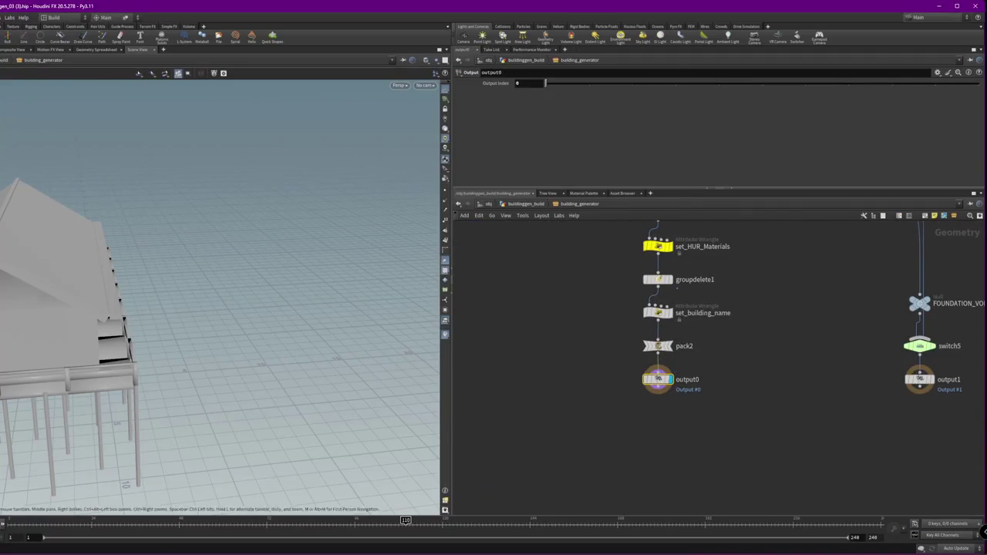
pyautogui.hotkey('alt', 'Tab')
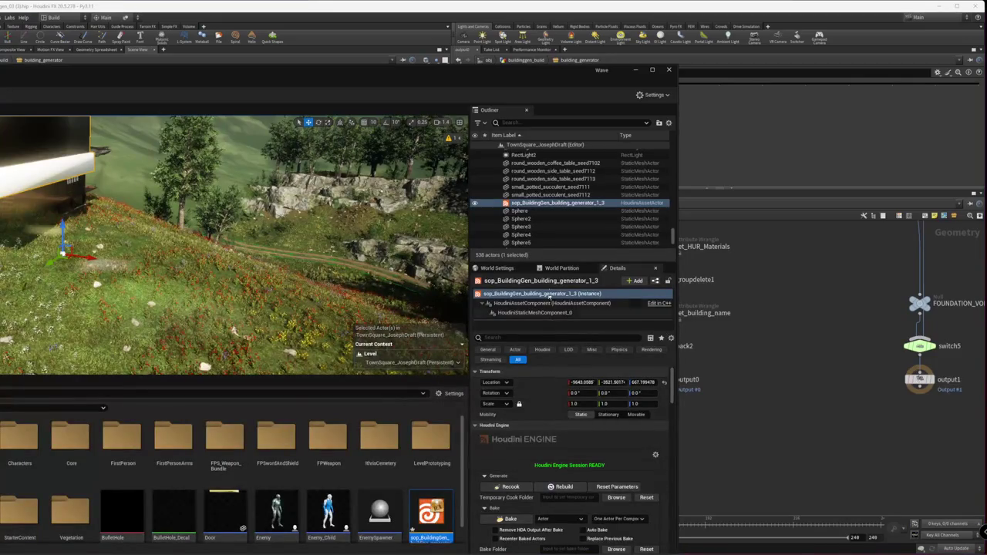
# Rebuild the building generator actor and set its Building Style to Style A
pyautogui.scroll(-1, 552, 482)
pyautogui.scroll(-2, 553, 485)
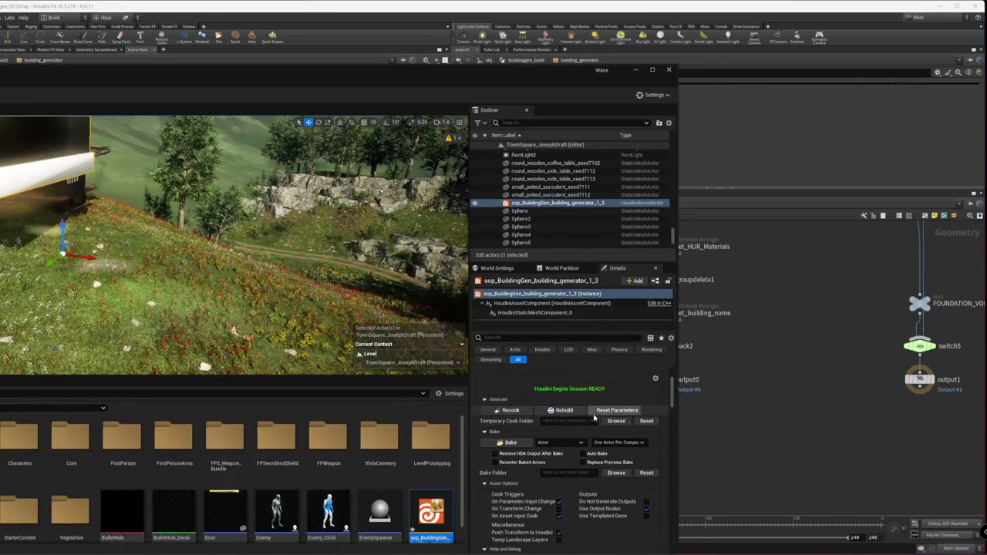
pyautogui.click(557, 410)
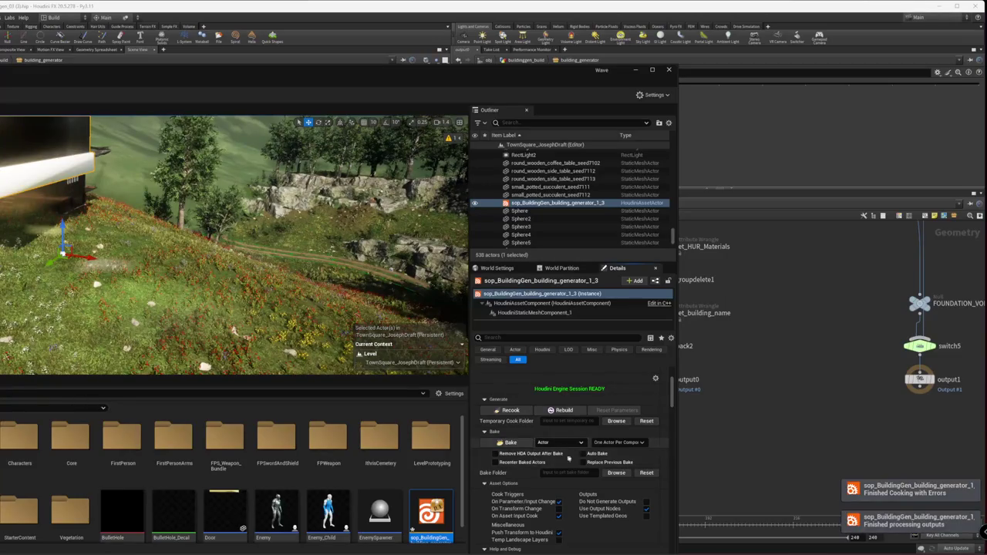
pyautogui.scroll(-3, 521, 472)
pyautogui.scroll(-2, 520, 471)
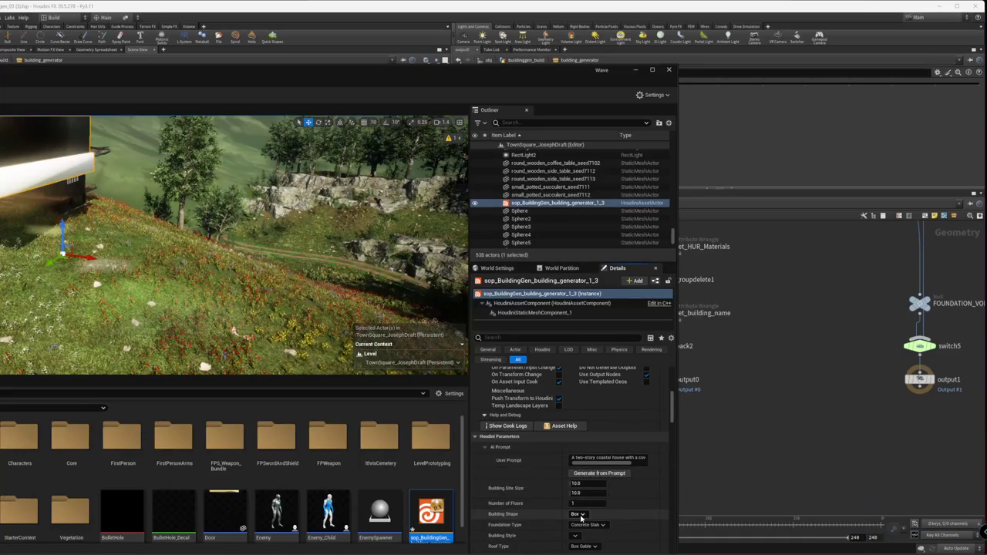
pyautogui.scroll(-1, 580, 517)
pyautogui.click(575, 510)
pyautogui.click(579, 520)
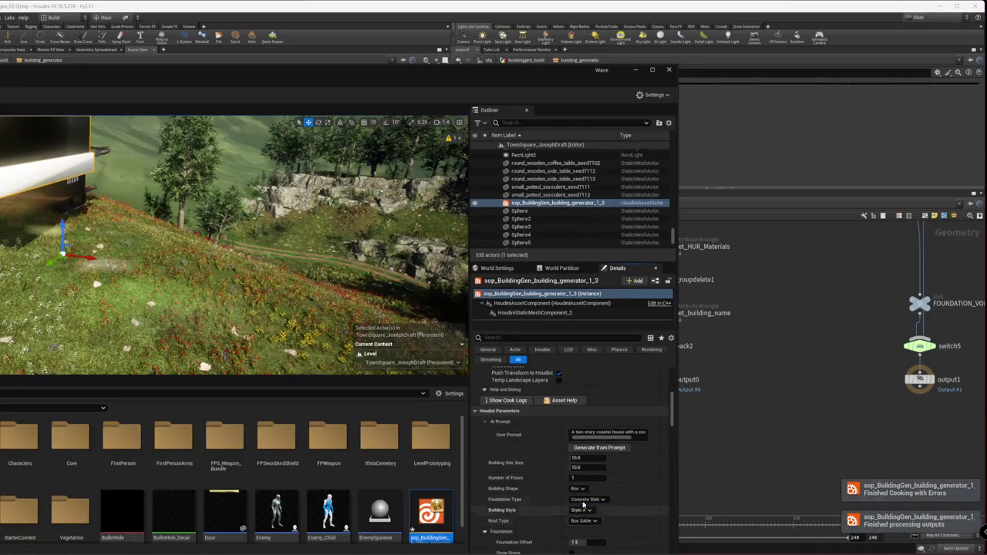
pyautogui.click(582, 511)
pyautogui.click(585, 522)
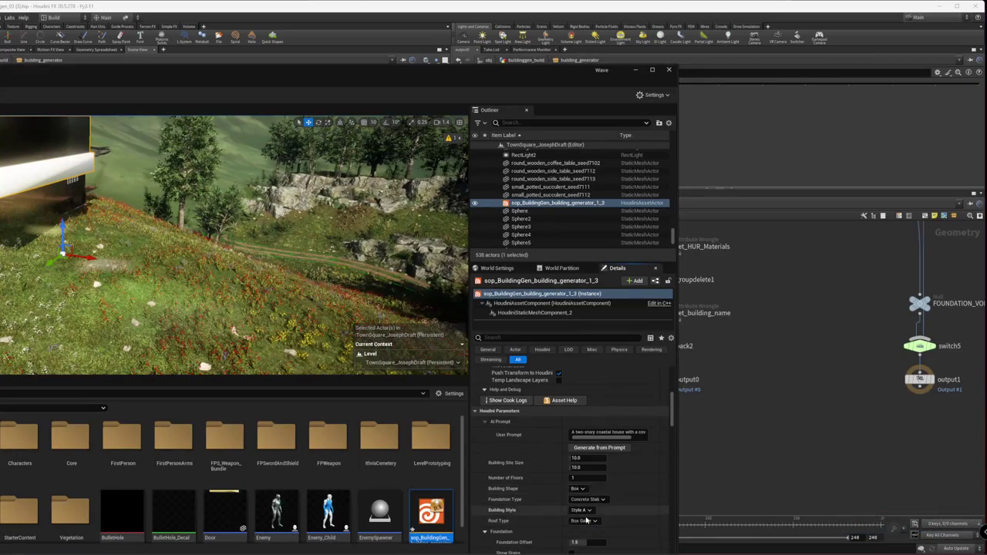
# Generate the building from its prompt and rebuild the actor again
pyautogui.scroll(-1, 619, 521)
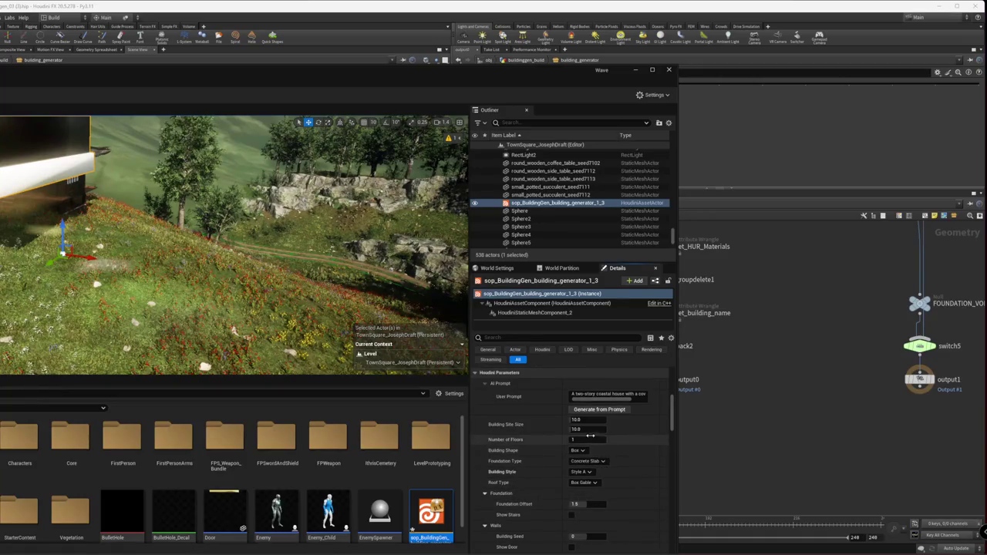
pyautogui.click(598, 410)
pyautogui.scroll(-1, 625, 472)
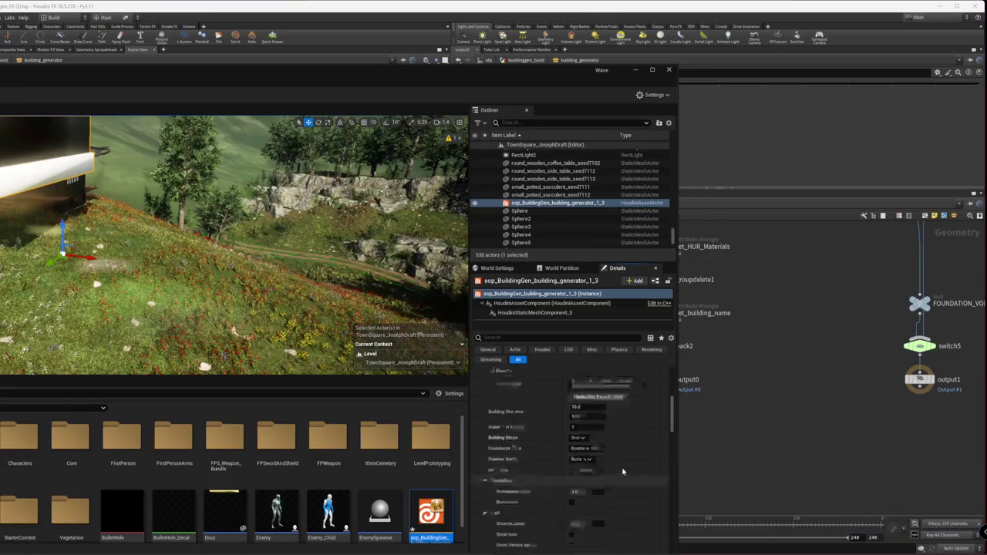
pyautogui.scroll(4, 602, 476)
pyautogui.scroll(1, 501, 469)
pyautogui.scroll(2, 513, 472)
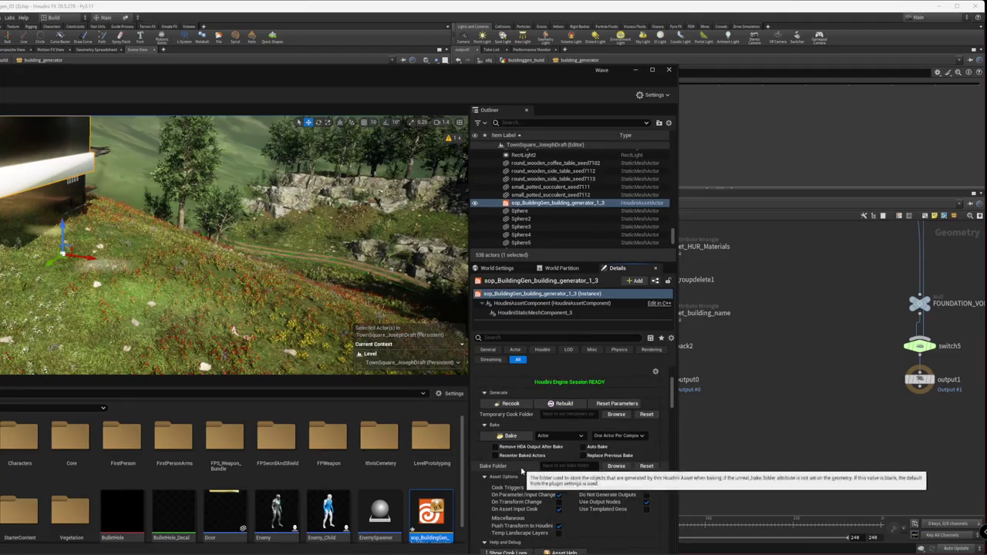
pyautogui.click(578, 410)
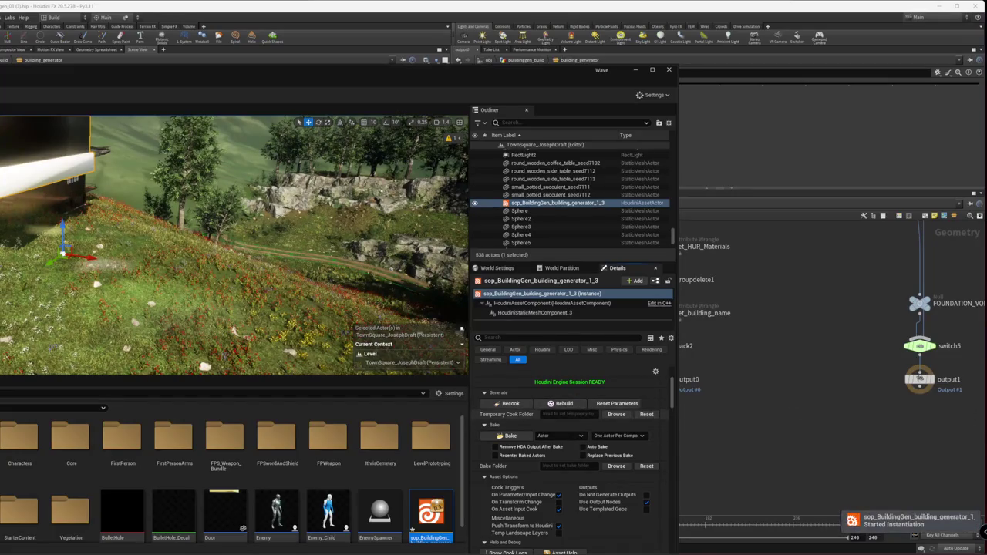
pyautogui.hotkey('alt', 'Tab')
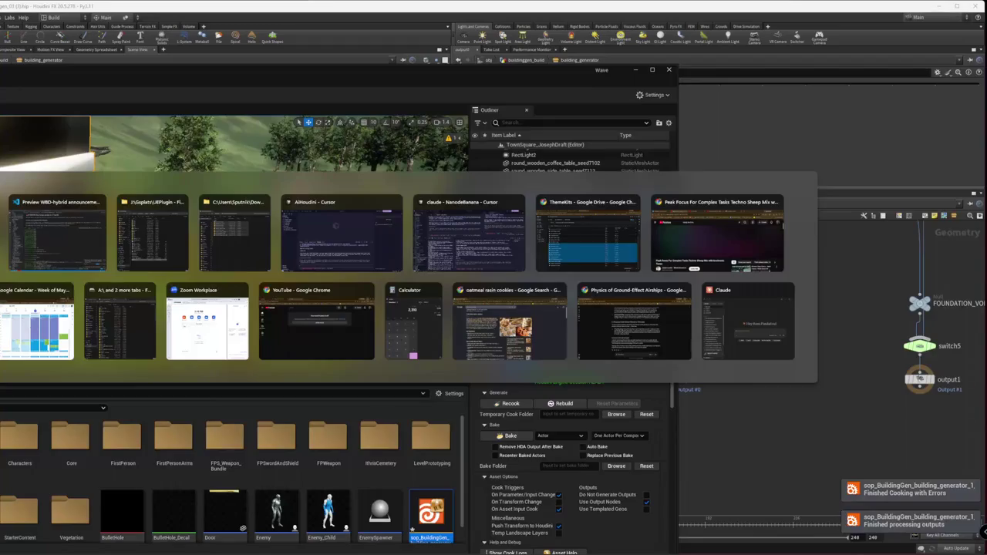
# Tell the Claude agent in Cursor the kit from the latest desktop HDA isn't coming in
pyautogui.press('Tab')
pyautogui.press('Tab')
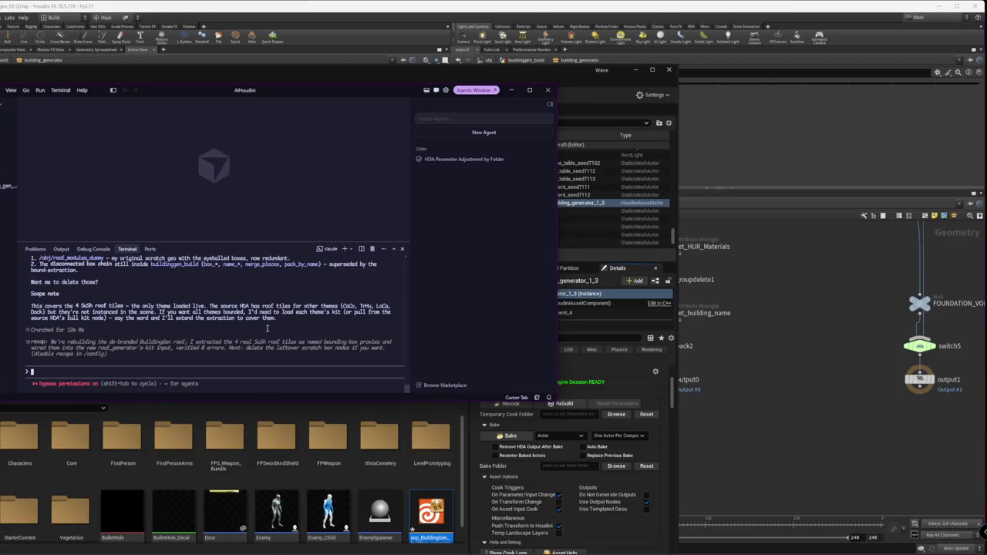
pyautogui.write('with the latest')
pyautogui.write('hda I')
pyautogui.write(' put on our')
pyautogui.write('the desktop, the m')
pyautogui.write('t is not coming i')
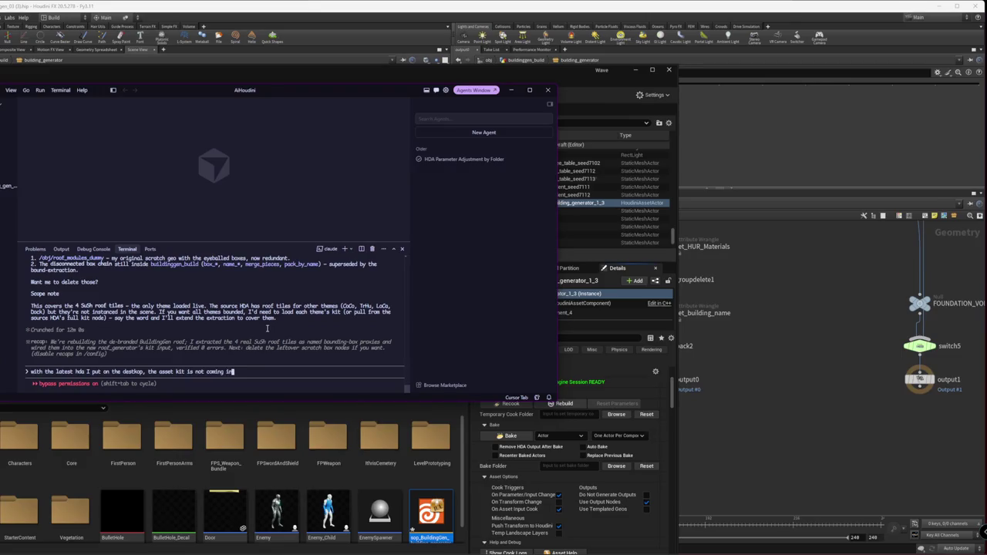
pyautogui.press('Return')
pyautogui.click(739, 360)
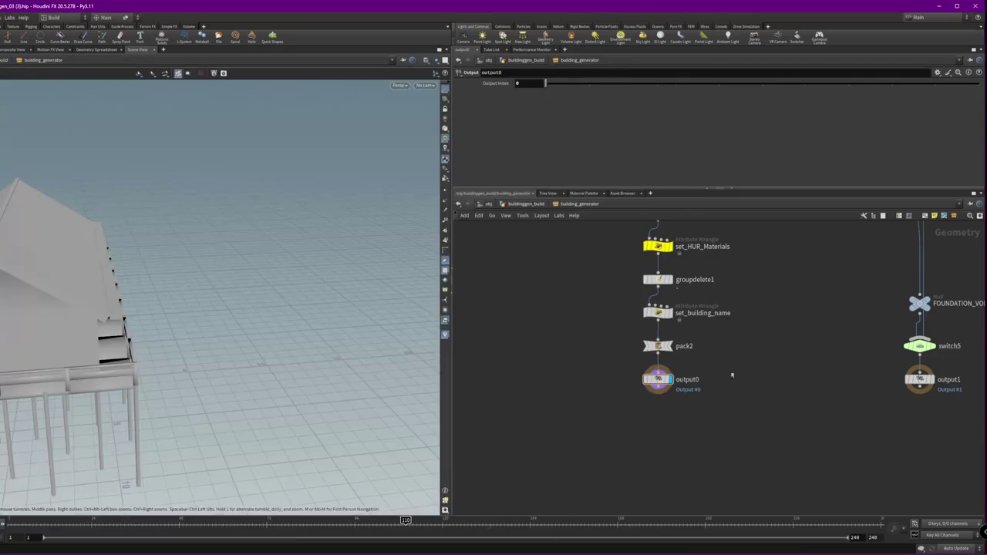
# Select building_generator in buildinggen_build and briefly look inside its network
pyautogui.click(526, 203)
pyautogui.moveTo(666, 350); pyautogui.dragTo(602, 432)
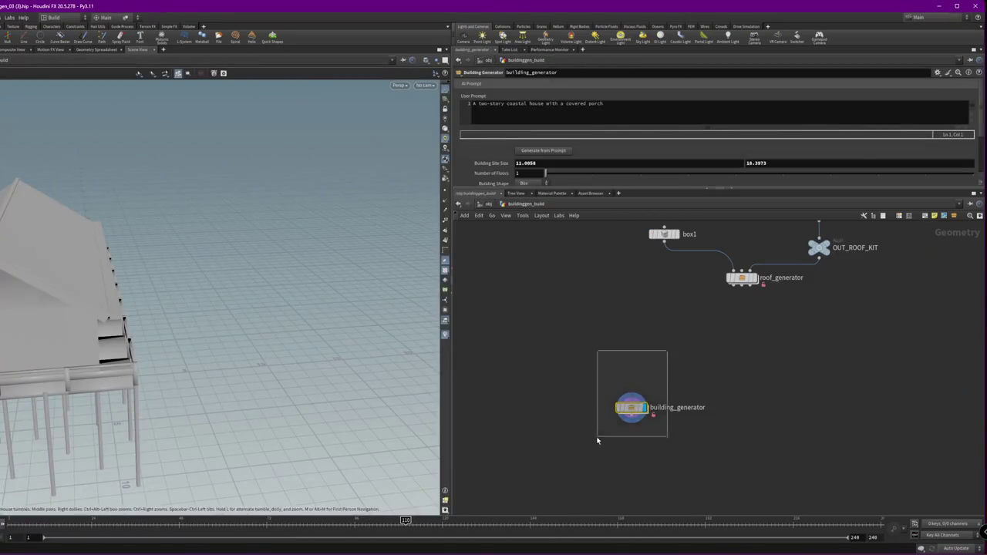
pyautogui.rightClick(639, 407)
pyautogui.moveTo(670, 408)
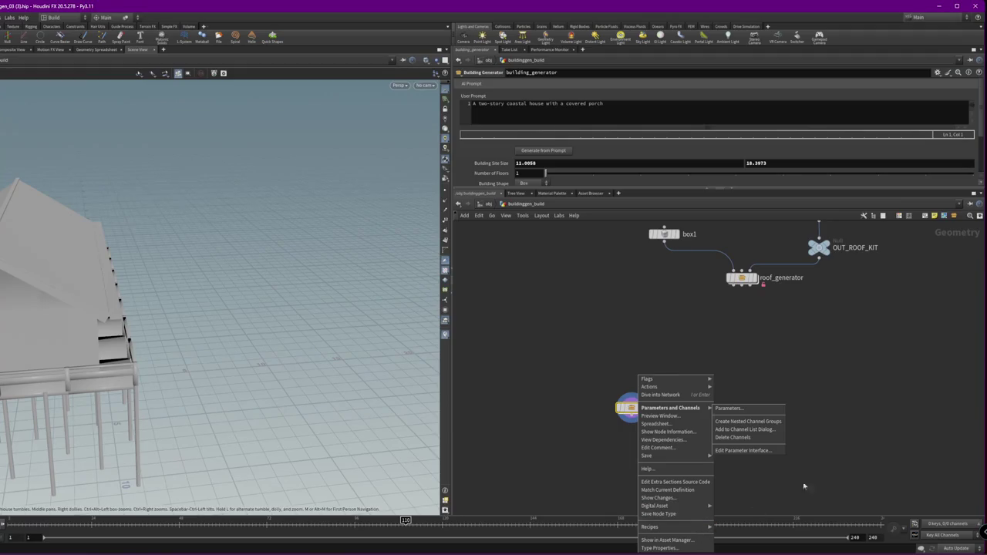
pyautogui.press('Escape')
pyautogui.doubleClick(630, 411)
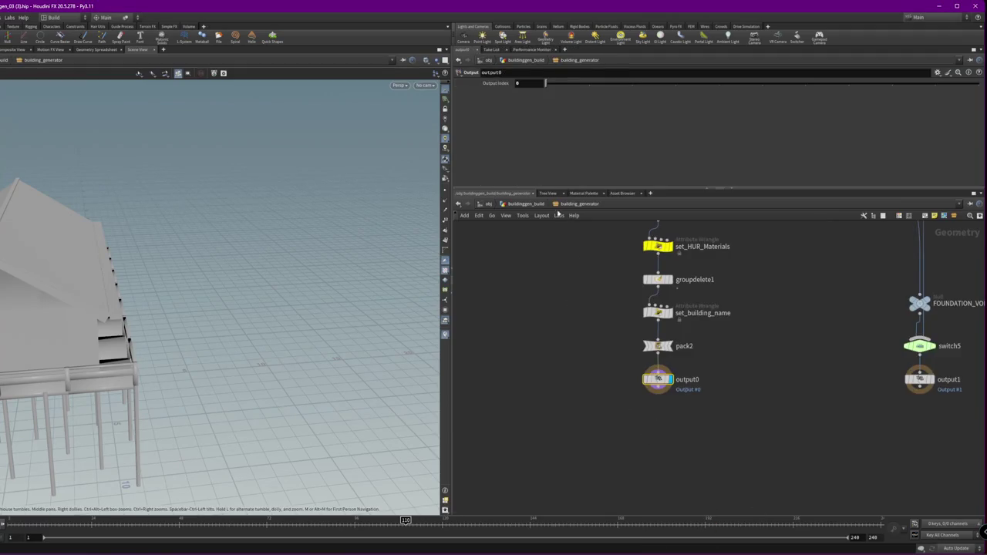
pyautogui.press('u')
# Review building_generator's parameter layout in Type Properties, close it, and switch to Unreal
pyautogui.rightClick(626, 407)
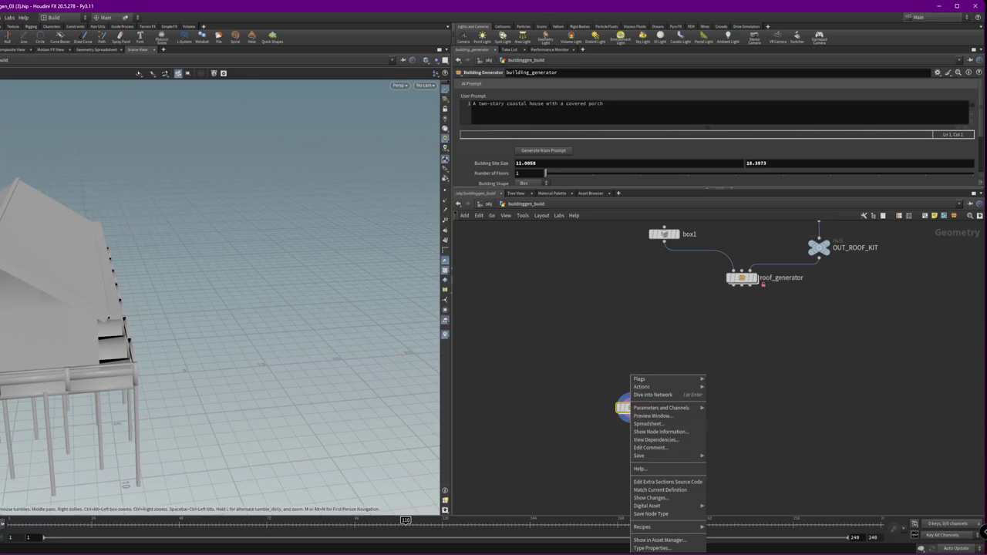
pyautogui.click(665, 548)
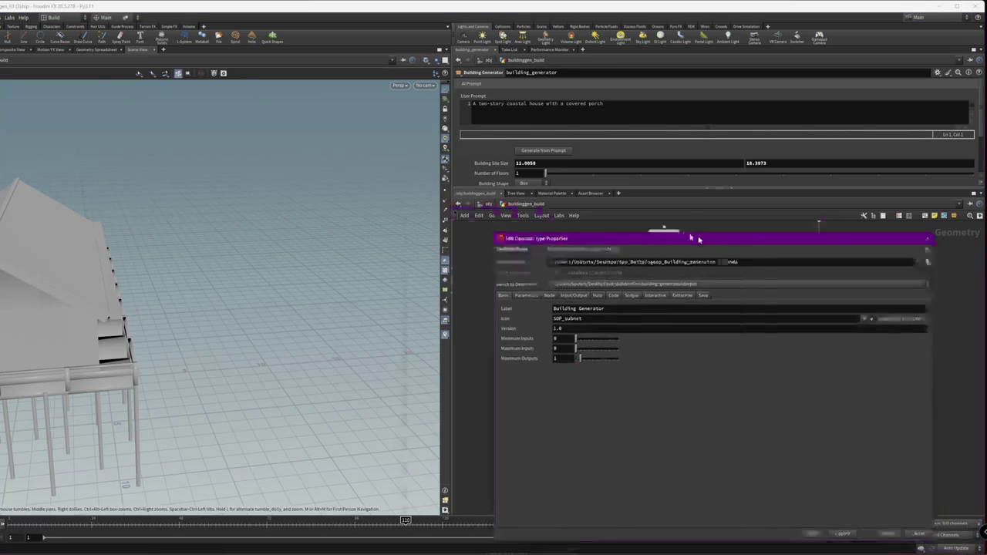
pyautogui.moveTo(755, 252); pyautogui.dragTo(360, 136)
pyautogui.click(177, 191)
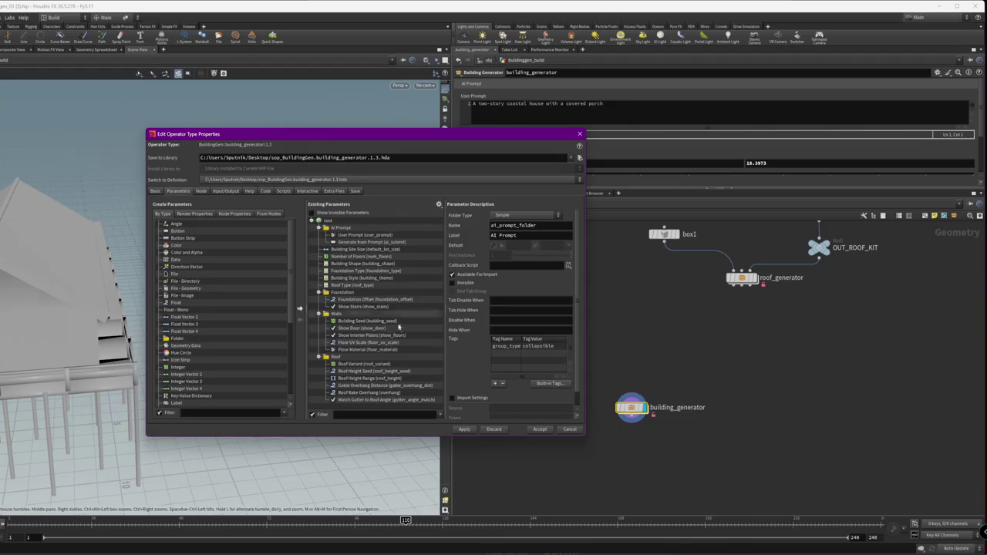
pyautogui.click(570, 430)
pyautogui.hotkey('alt', 'Tab')
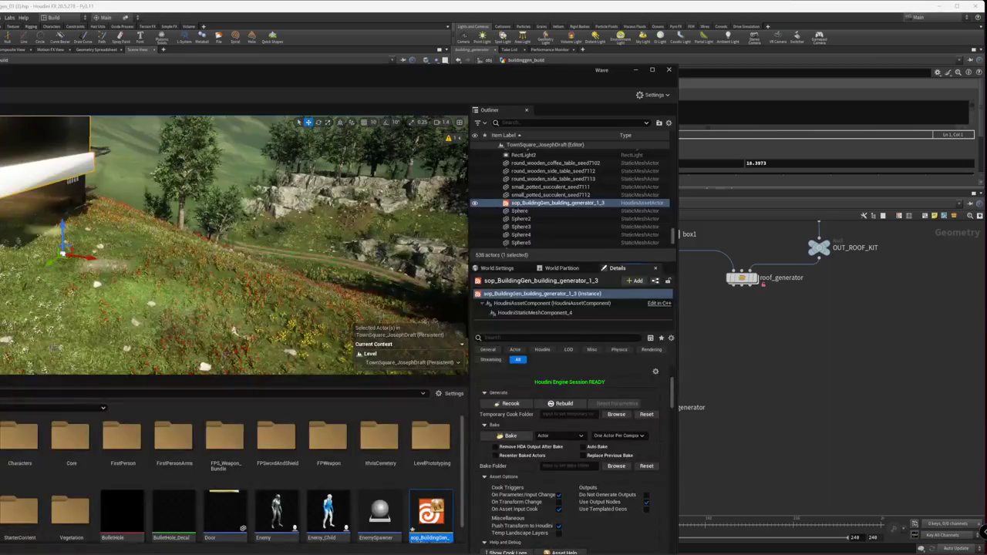
# Frame the building actor and set its Foundation Type parameter to Pier and Beam
pyautogui.press('f')
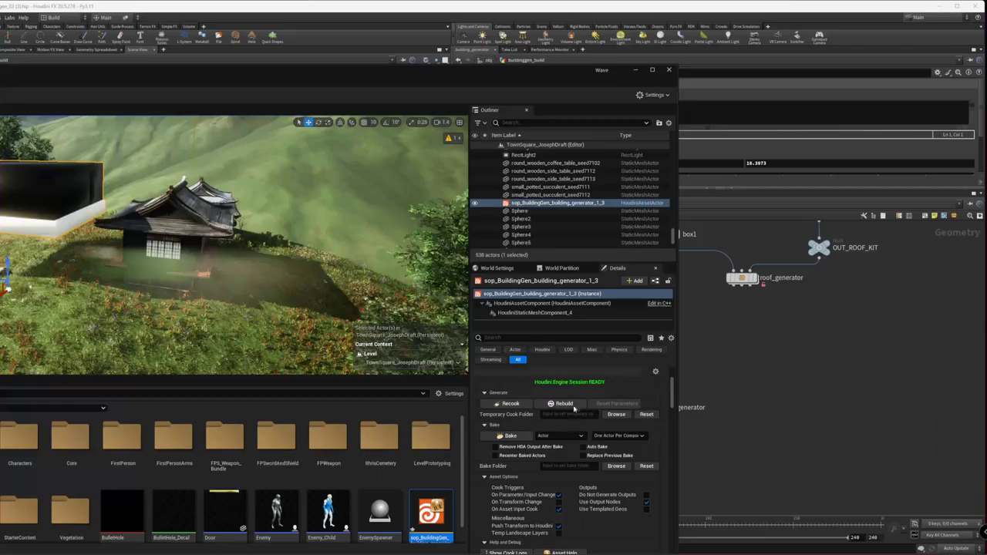
pyautogui.scroll(-3, 573, 494)
pyautogui.scroll(-2, 573, 494)
pyautogui.click(587, 473)
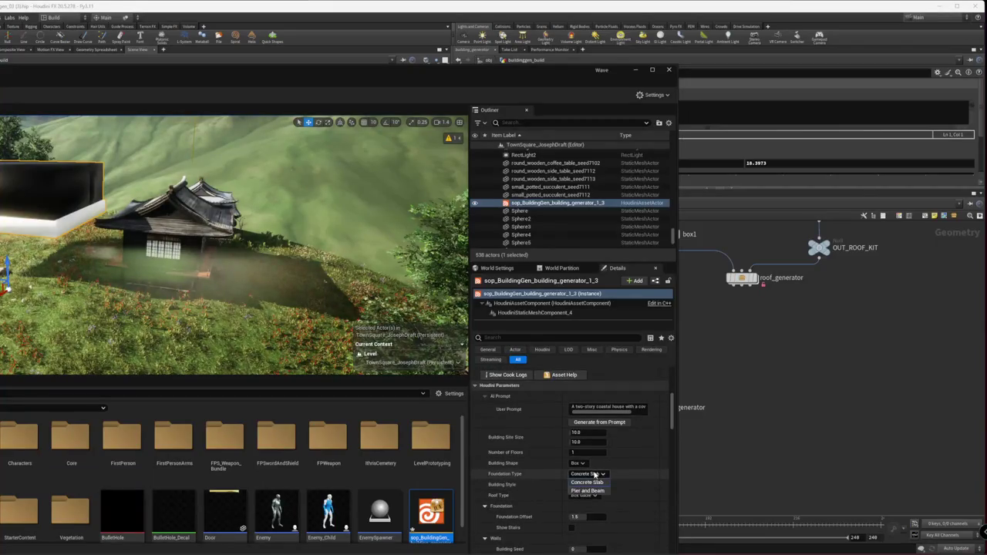
pyautogui.click(594, 491)
pyautogui.click(593, 495)
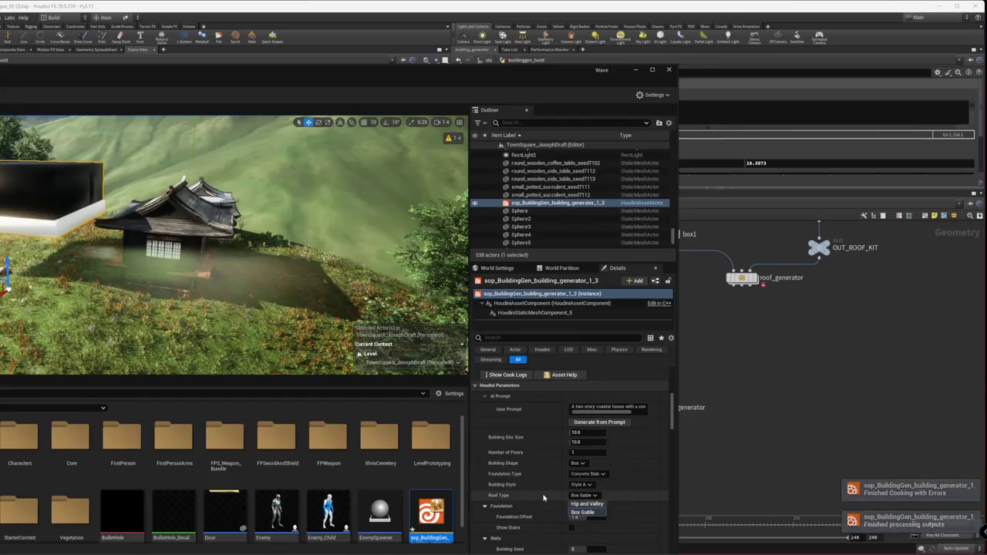
pyautogui.click(596, 476)
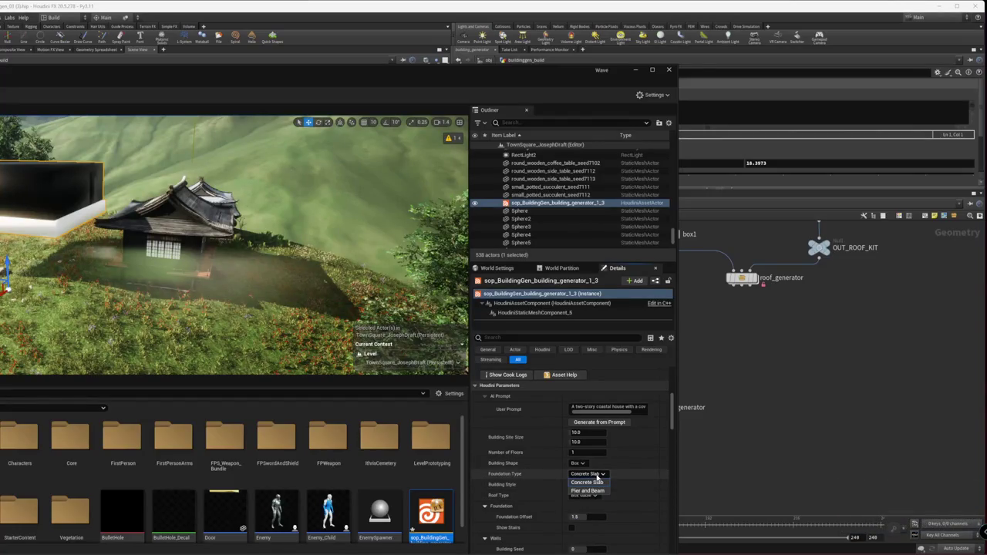
pyautogui.click(587, 491)
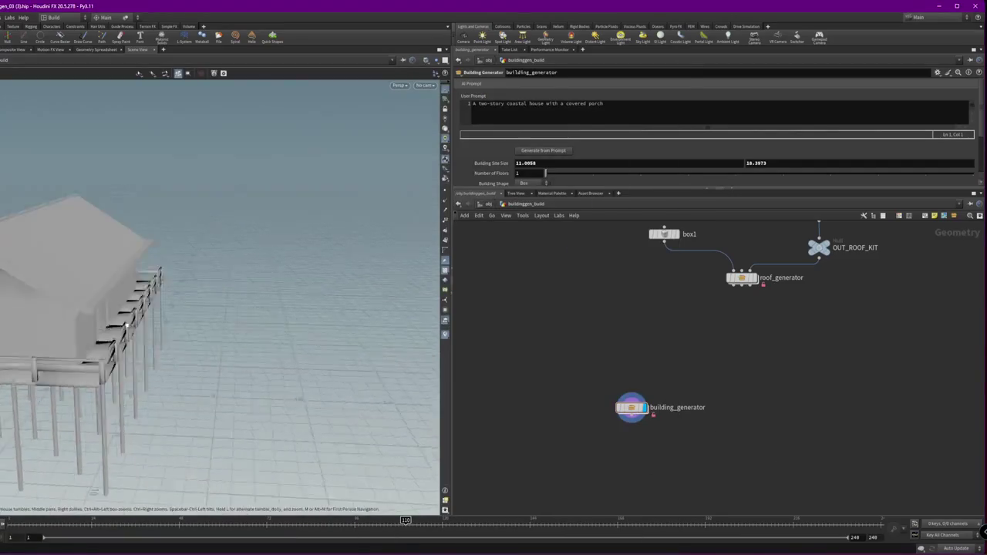
# Orbit around the house on piers and its porch, then switch to the Cursor AiHoudini window
pyautogui.moveTo(130, 326); pyautogui.dragTo(96, 335)
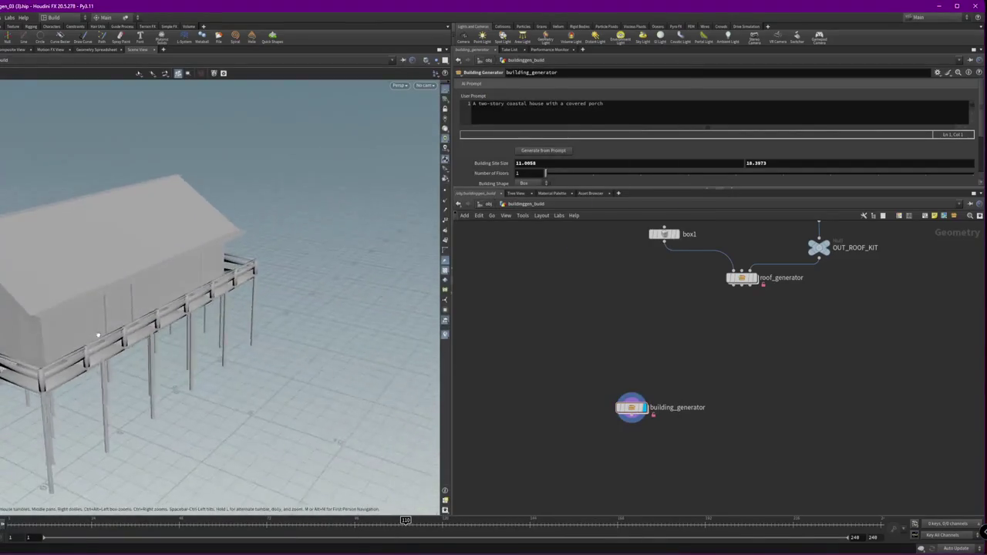
pyautogui.moveTo(96, 335)
pyautogui.mouseDown()
pyautogui.moveTo(237, 311)
pyautogui.moveTo(378, 401)
pyautogui.mouseUp()
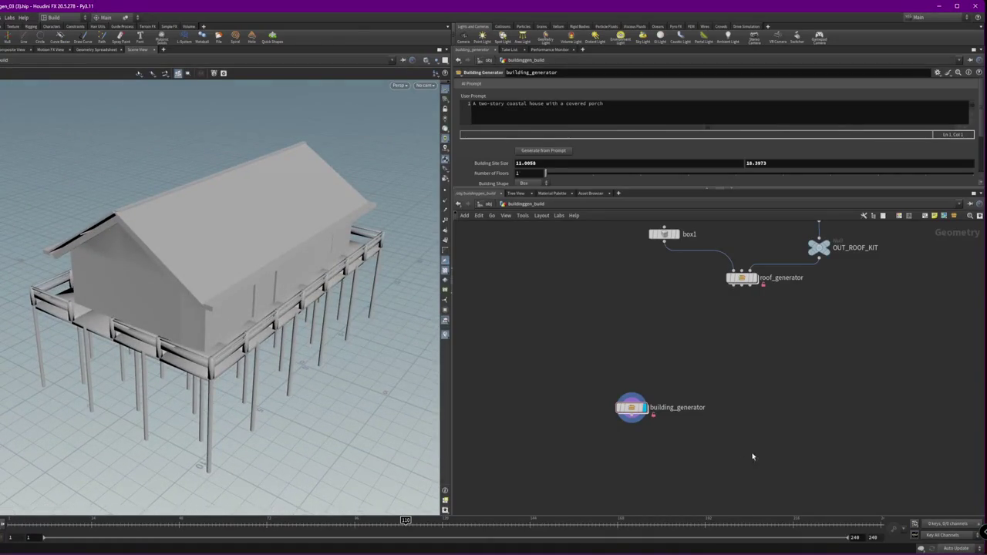
pyautogui.hotkey('alt', 'Tab')
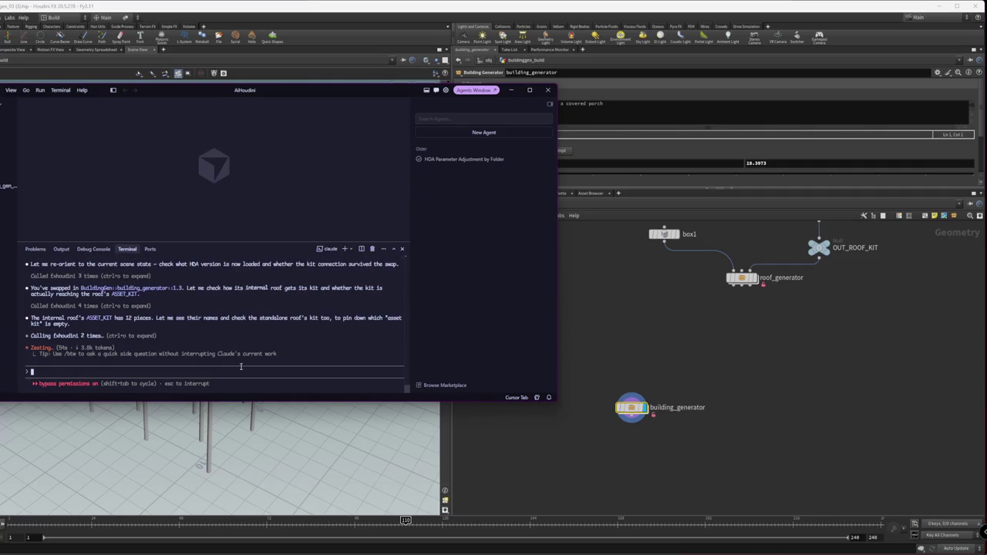
# Send the Claude agent a note that building walls and foundation modules are missing
pyautogui.write("i'm also not see")
pyautogui.write('ing building walls or ')
pyautogui.write('modul')
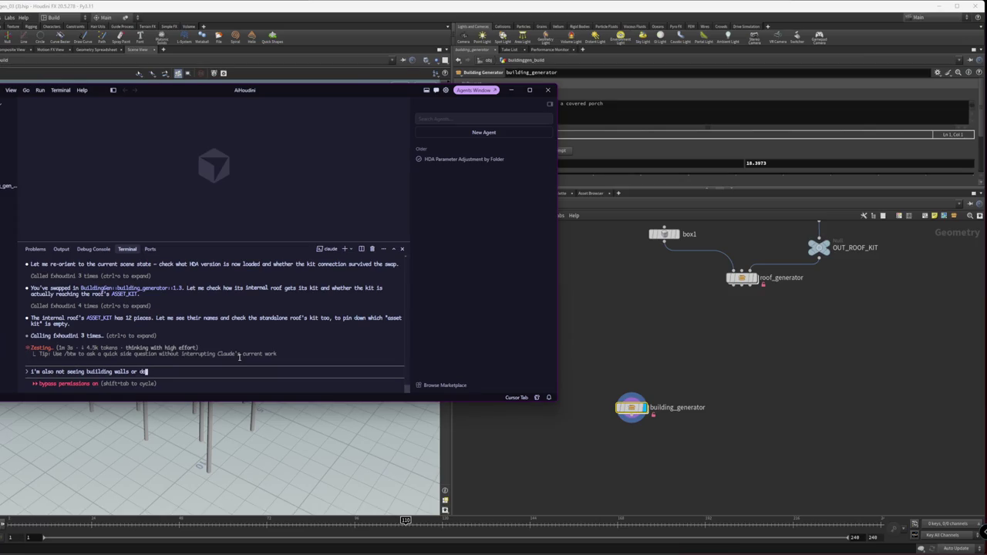
pyautogui.write('undation modules, those are all meshcreated inside the network')
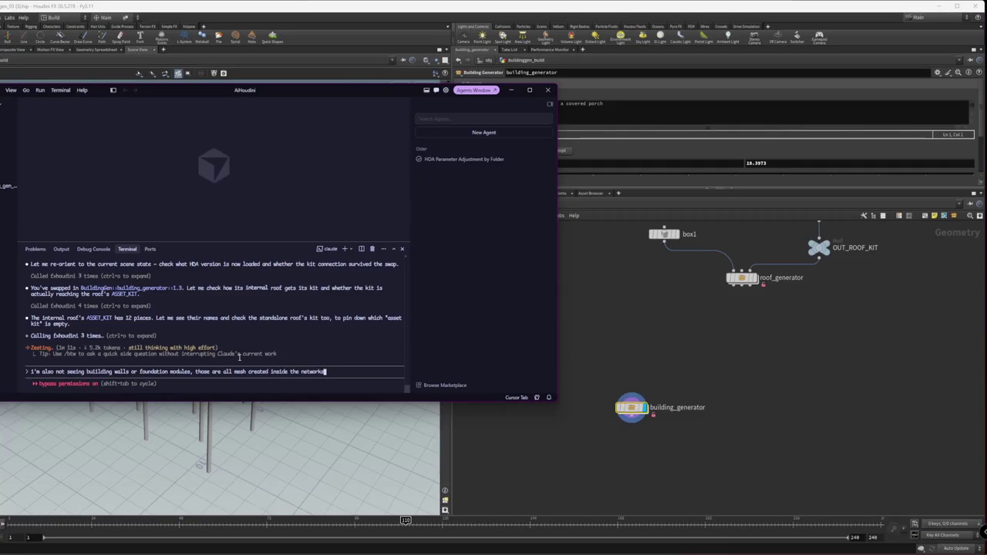
pyautogui.press('Return')
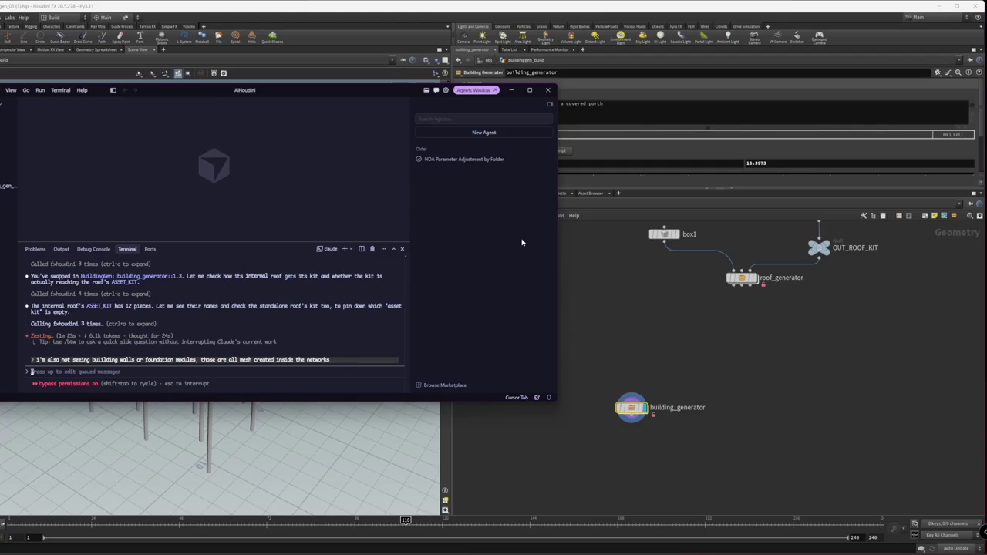
pyautogui.click(192, 547)
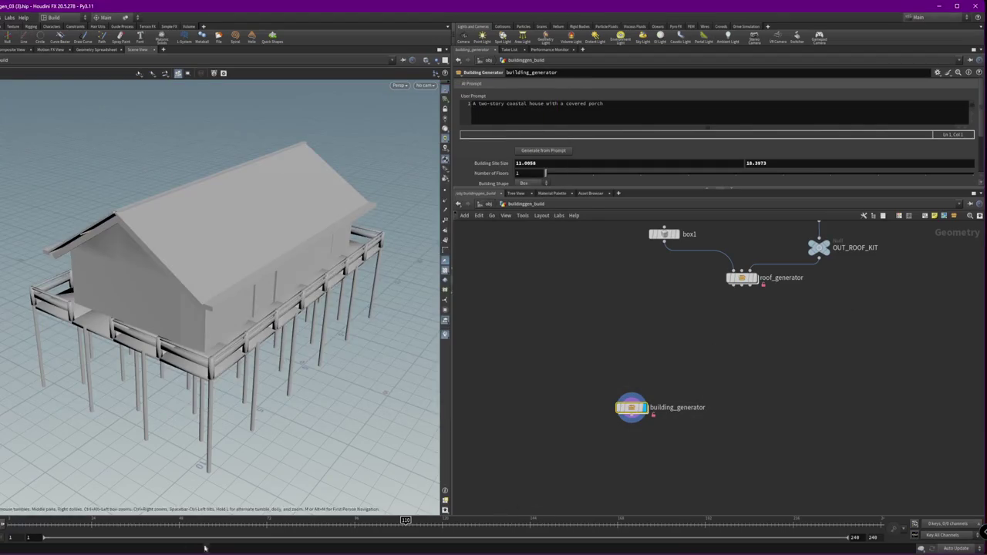
# Delete the generated building actor from the Unreal level and return to Houdini
pyautogui.click(243, 547)
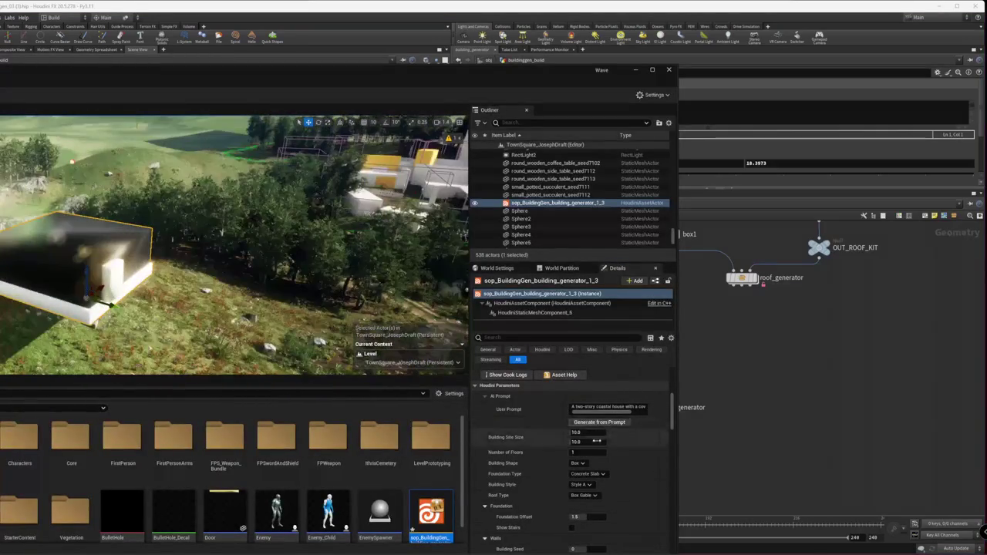
pyautogui.press('Delete')
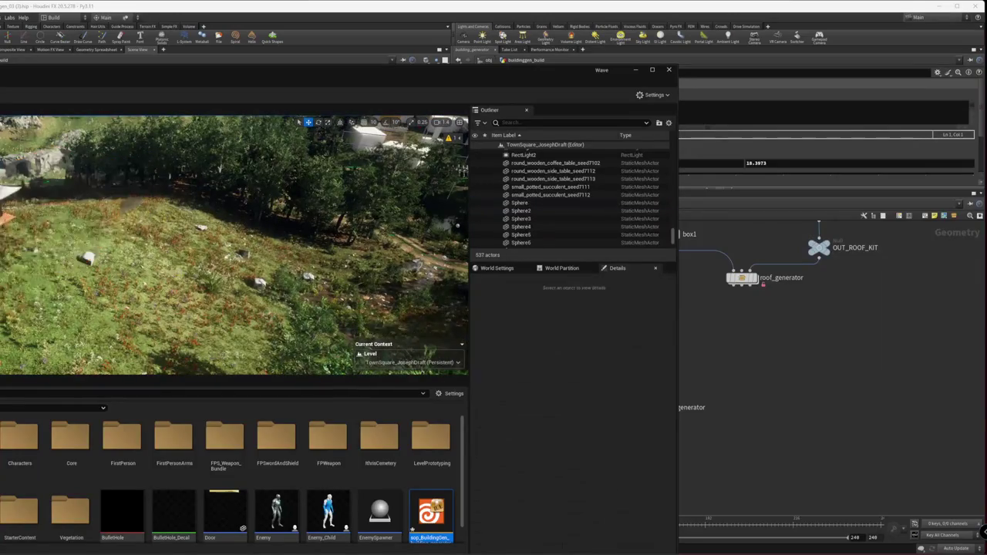
pyautogui.hotkey('alt', 'Tab')
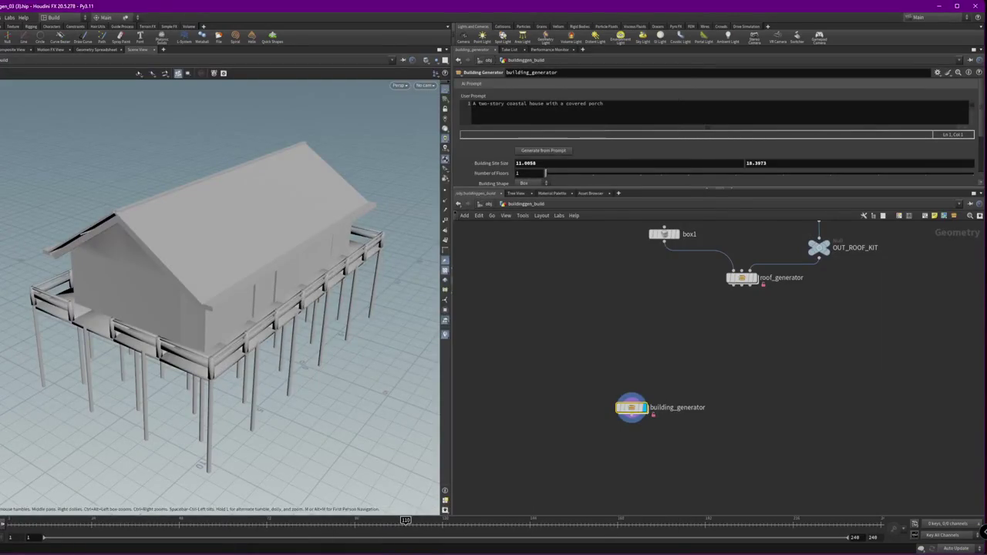
pyautogui.rightClick(632, 407)
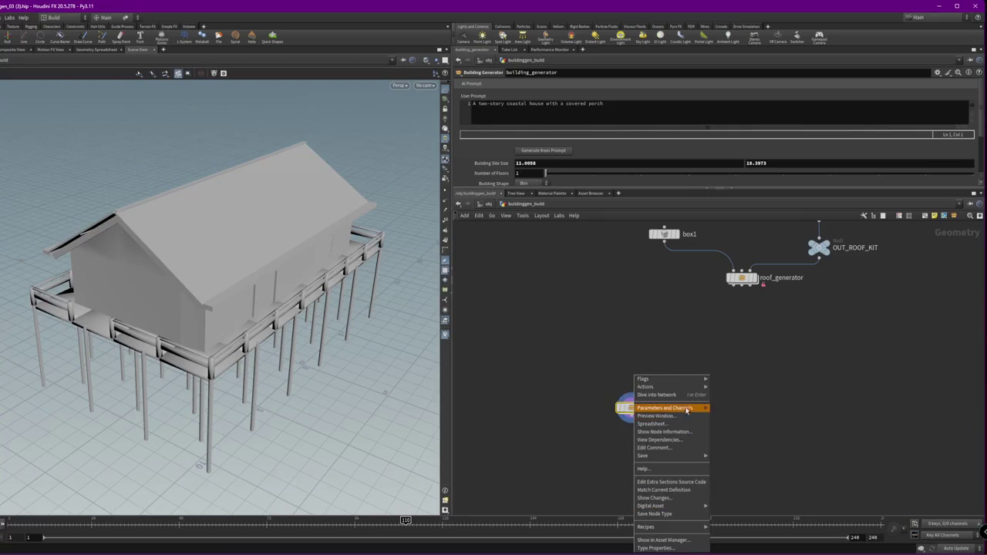
pyautogui.moveTo(665, 408)
pyautogui.click(748, 453)
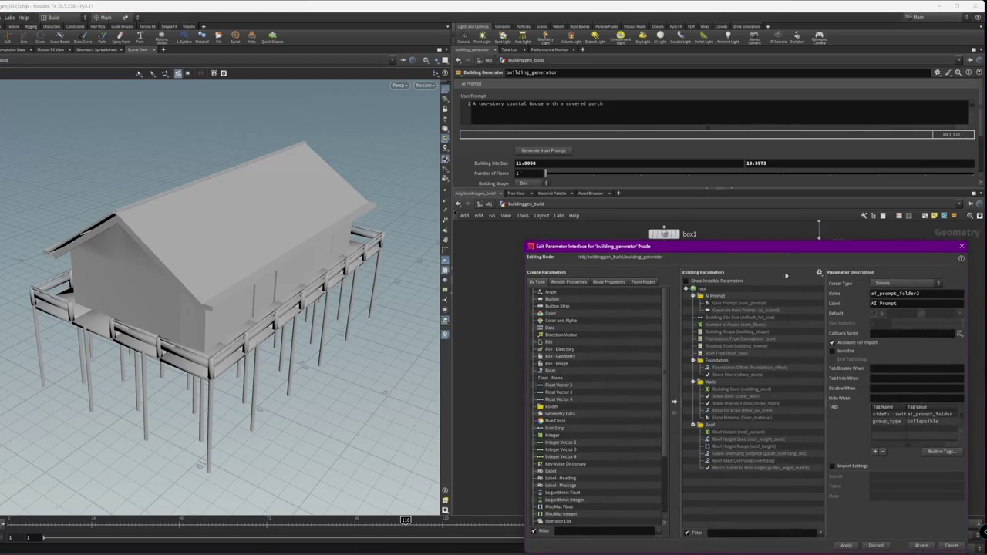
pyautogui.click(555, 283)
pyautogui.click(961, 246)
pyautogui.rightClick(631, 408)
pyautogui.click(647, 543)
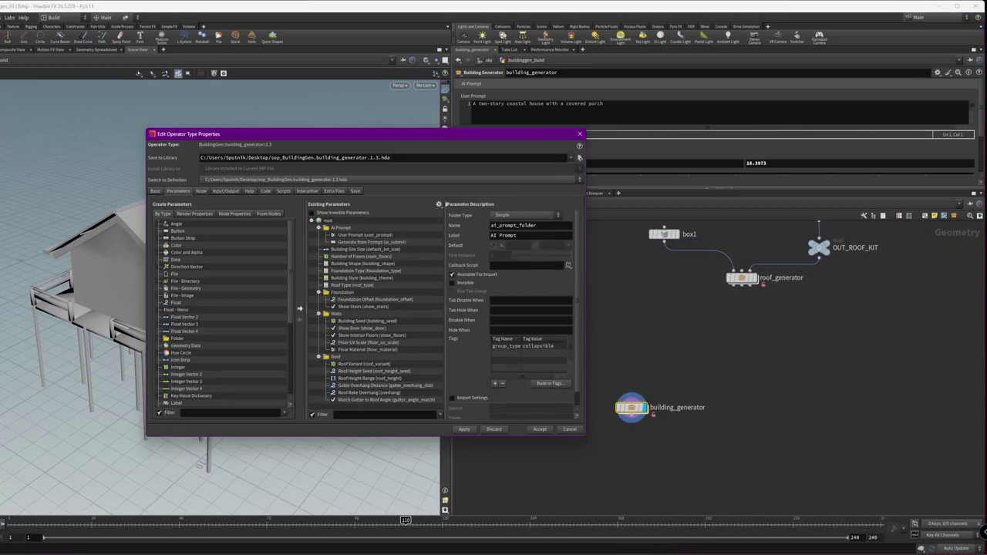
pyautogui.click(581, 135)
pyautogui.moveTo(711, 357); pyautogui.dragTo(594, 436)
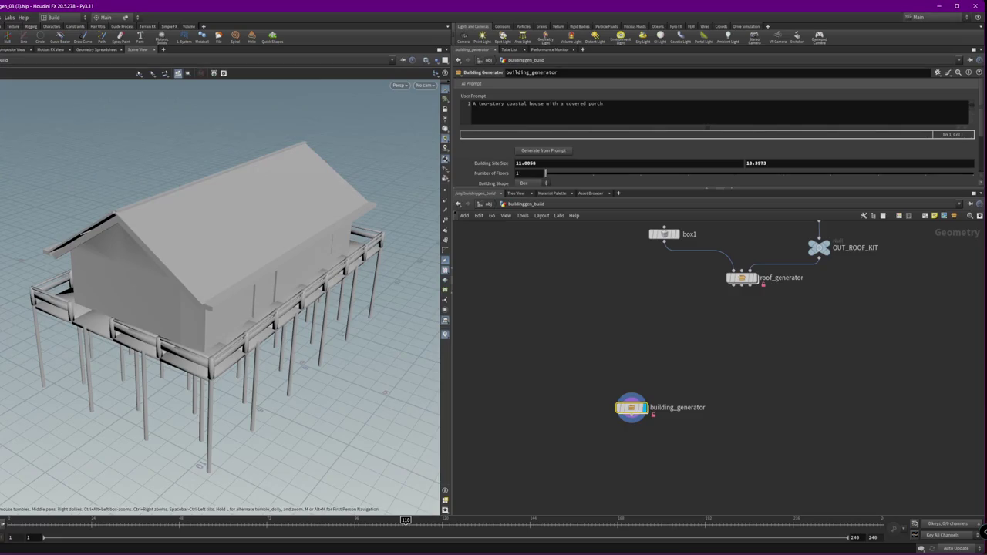
pyautogui.click(62, 516)
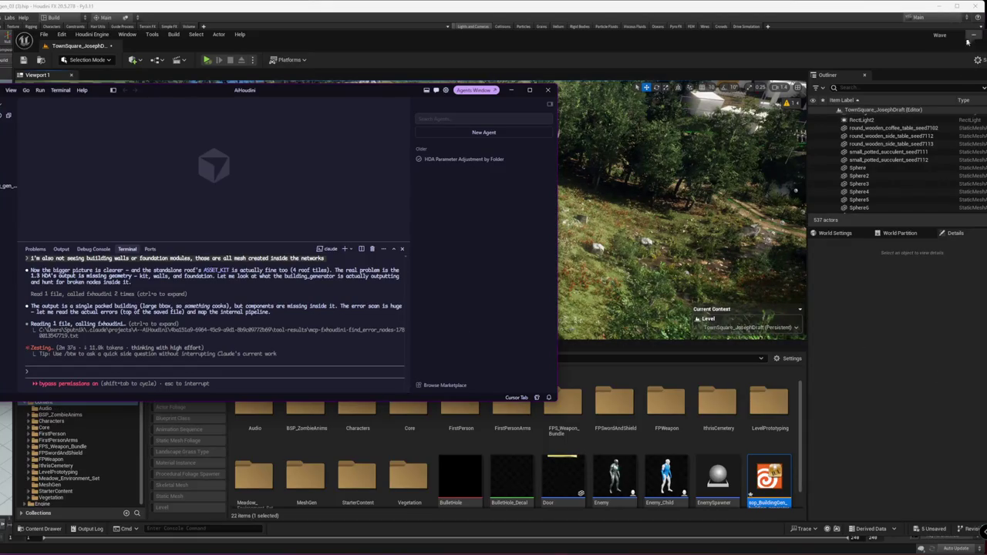
# Minimize the Unreal Editor, bring Houdini forward, and orbit to a low side-on view of the house
pyautogui.moveTo(974, 37); pyautogui.dragTo(888, 46)
pyautogui.click(890, 36)
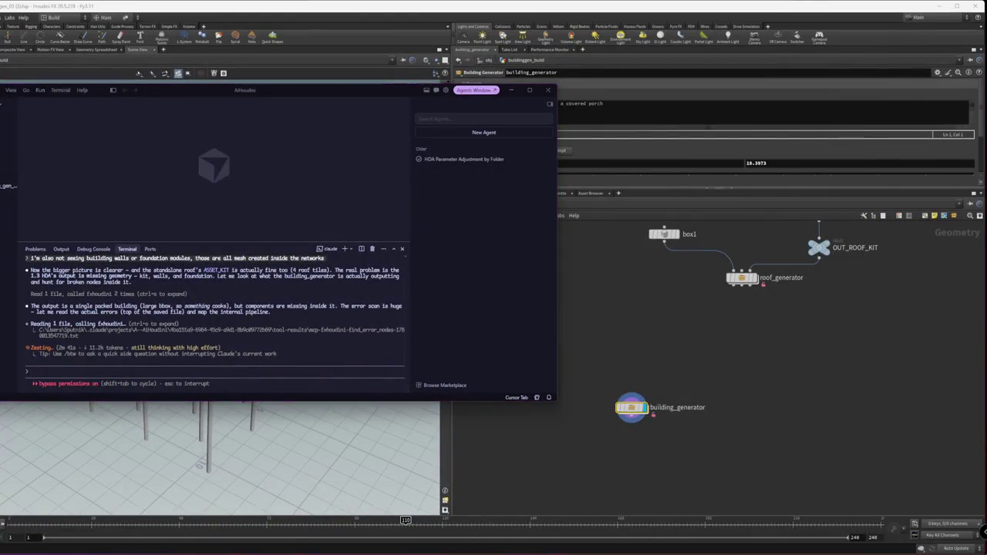
pyautogui.hotkey('alt', 'Tab')
pyautogui.moveTo(219, 270)
pyautogui.mouseDown()
pyautogui.moveTo(400, 242)
pyautogui.moveTo(408, 324)
pyautogui.mouseUp()
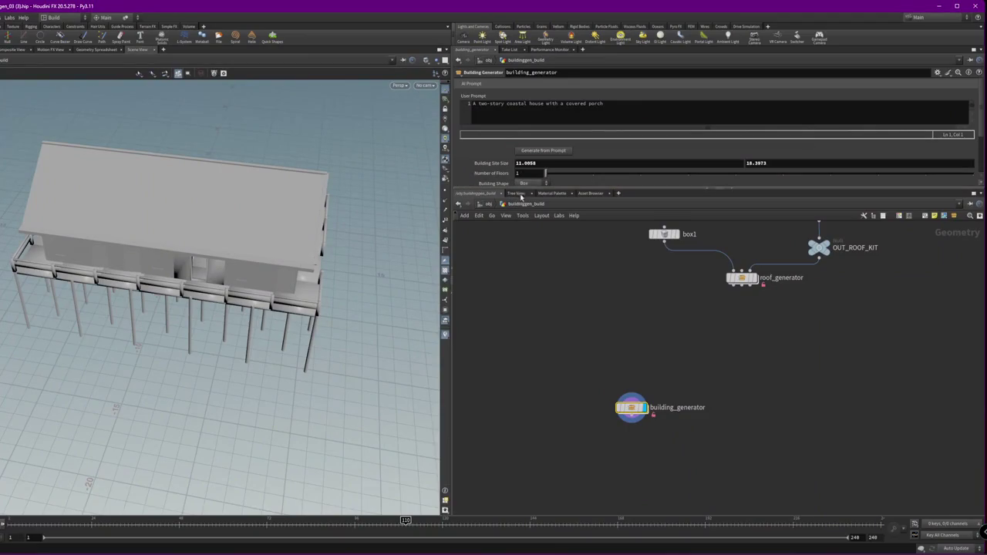
# Switch Building Shape to L Shape, then U Shape, and expand the Foundation settings
pyautogui.moveTo(515, 188); pyautogui.dragTo(518, 266)
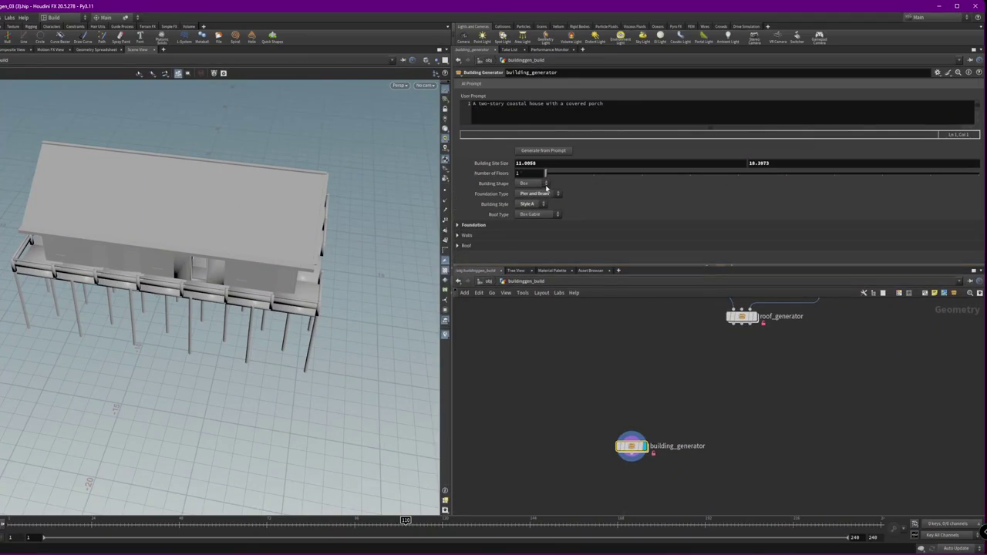
pyautogui.click(539, 185)
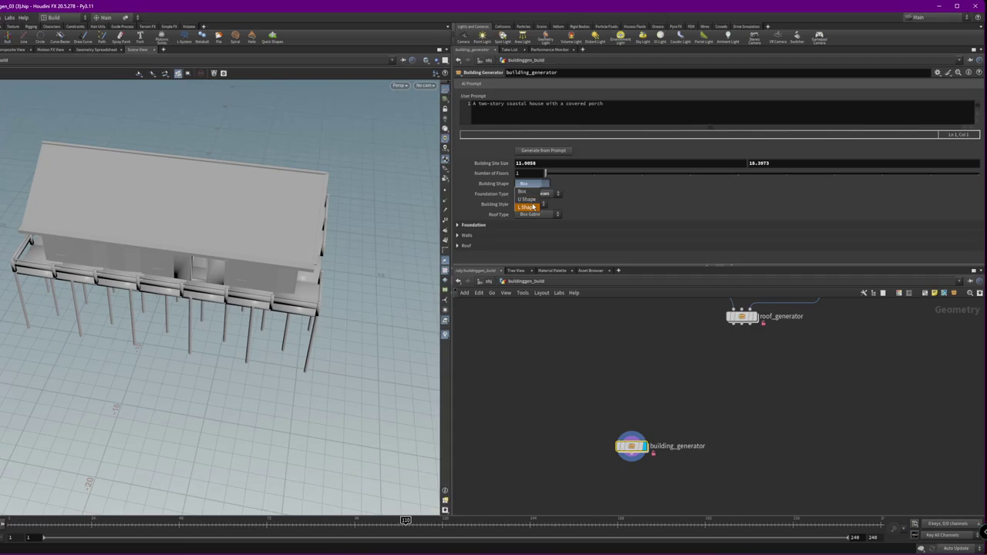
pyautogui.click(532, 207)
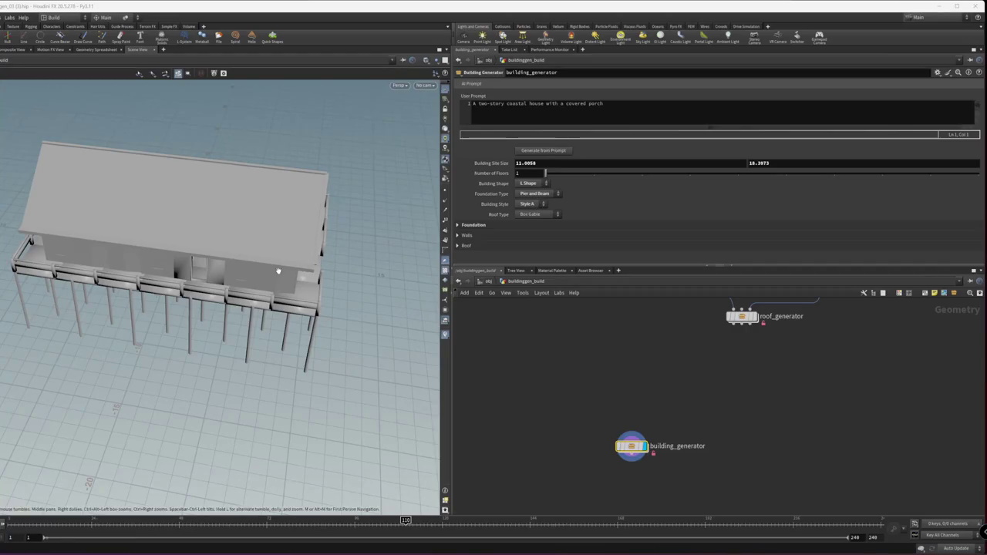
pyautogui.click(527, 184)
pyautogui.click(527, 199)
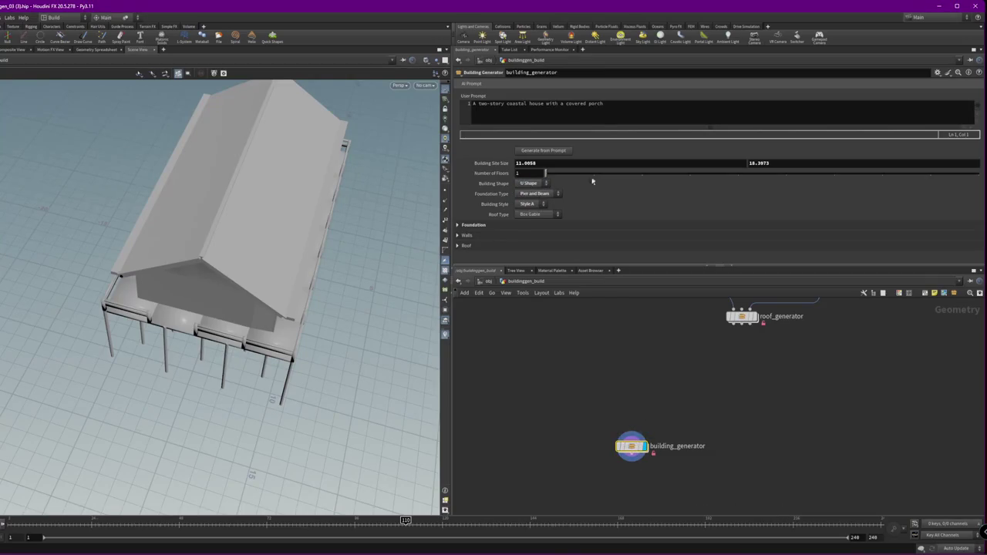
pyautogui.click(525, 225)
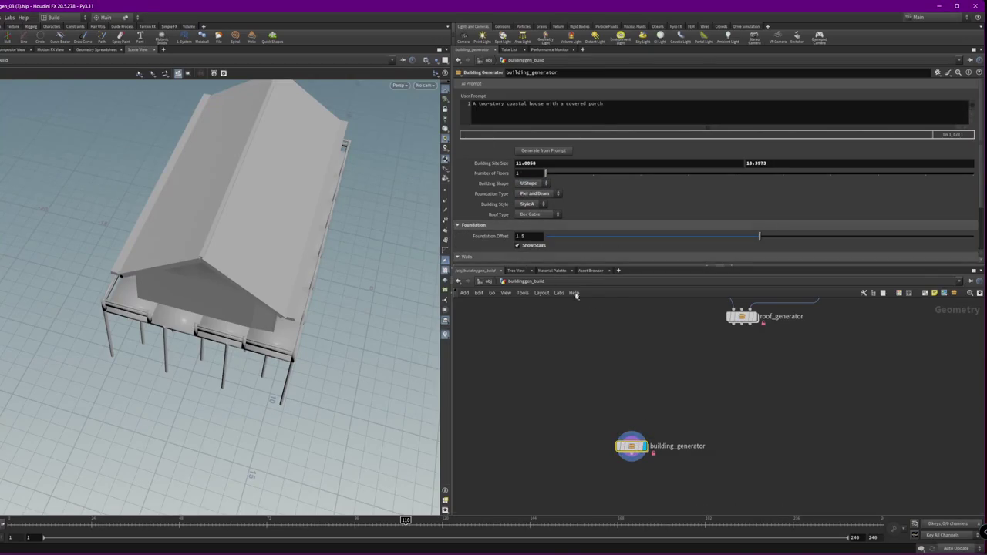
pyautogui.doubleClick(631, 445)
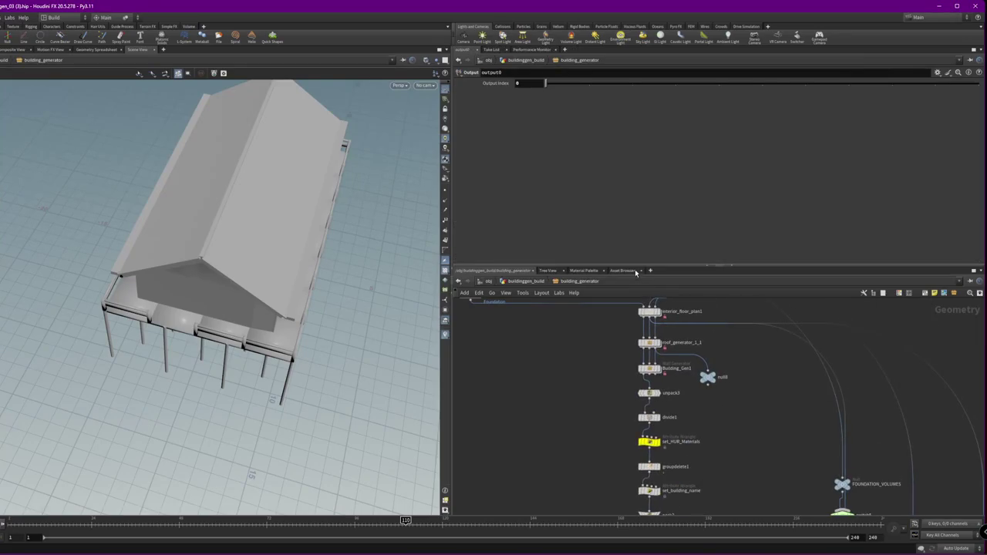
# Frame the building_generator network and inspect Building_Gen1's parameters
pyautogui.moveTo(718, 266); pyautogui.dragTo(718, 128)
pyautogui.press('h')
pyautogui.scroll(1, 620, 317)
pyautogui.scroll(1, 617, 323)
pyautogui.scroll(4, 609, 331)
pyautogui.click(655, 316)
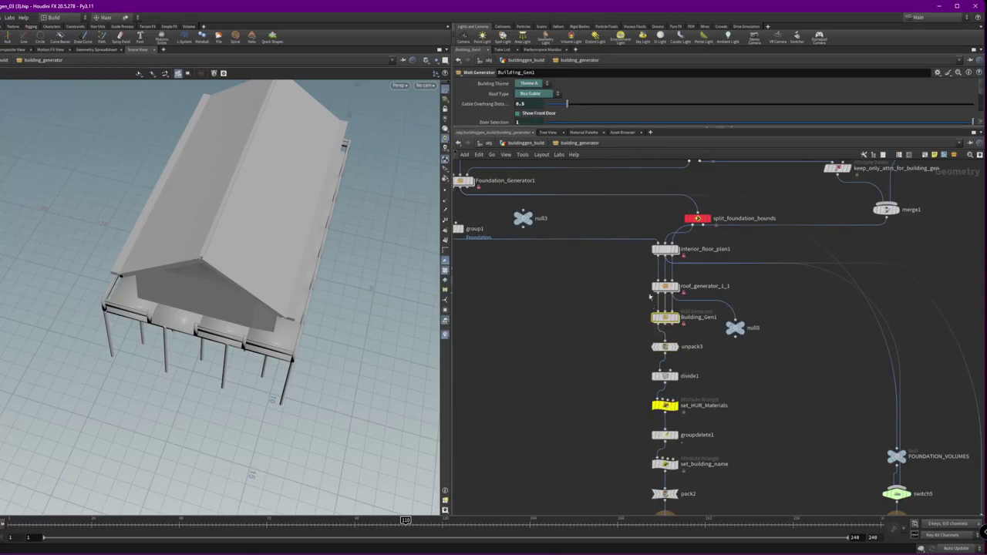
pyautogui.moveTo(550, 127); pyautogui.dragTo(550, 226)
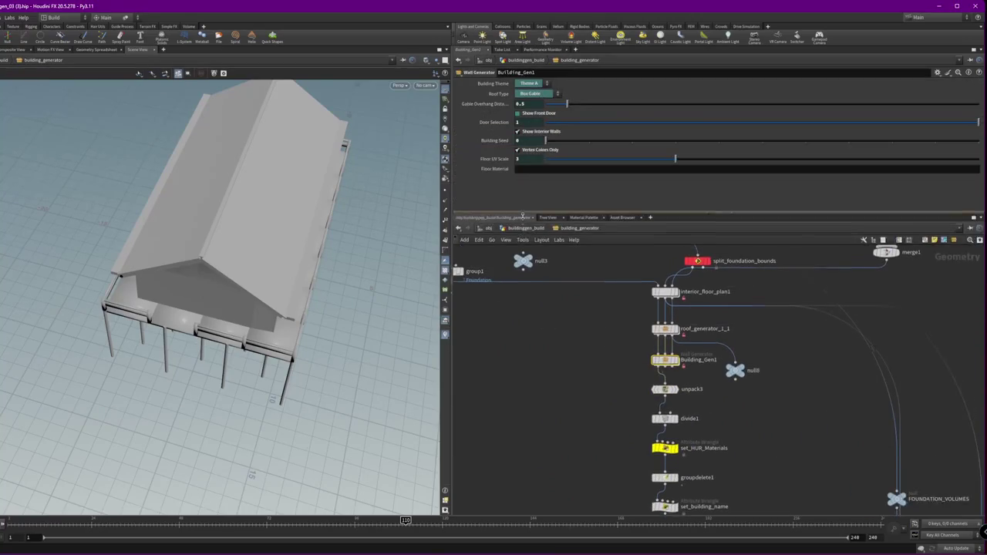
# Look through the nodes inside Building_Gen1, then return to the building_generator level
pyautogui.press('i')
pyautogui.scroll(-3, 608, 420)
pyautogui.scroll(-3, 608, 420)
pyautogui.moveTo(611, 434); pyautogui.dragTo(623, 346, button='middle')
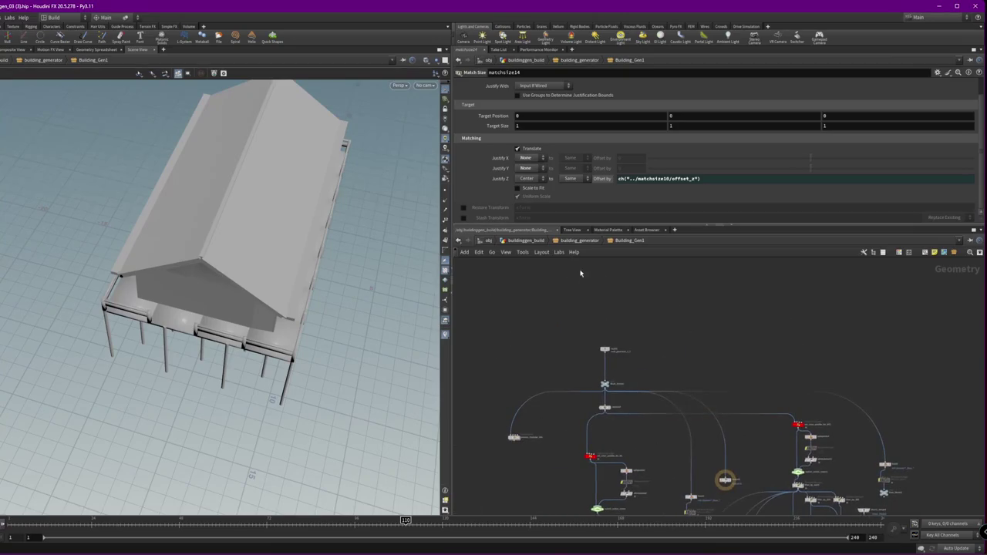
pyautogui.press('u')
pyautogui.scroll(3, 620, 366)
pyautogui.scroll(2, 609, 363)
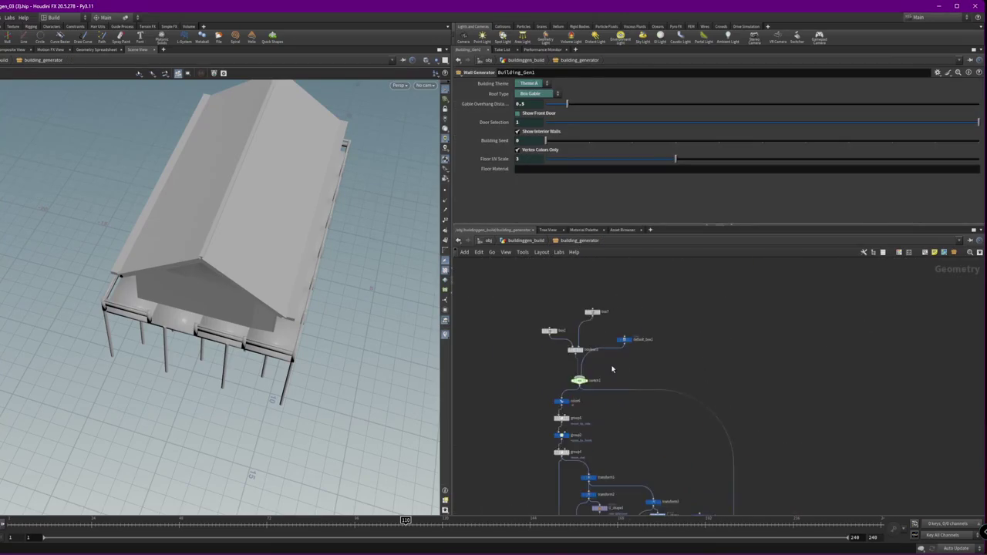
# Wire default_box1's output into switch1's input
pyautogui.click(643, 315)
pyautogui.click(643, 324)
pyautogui.click(550, 411)
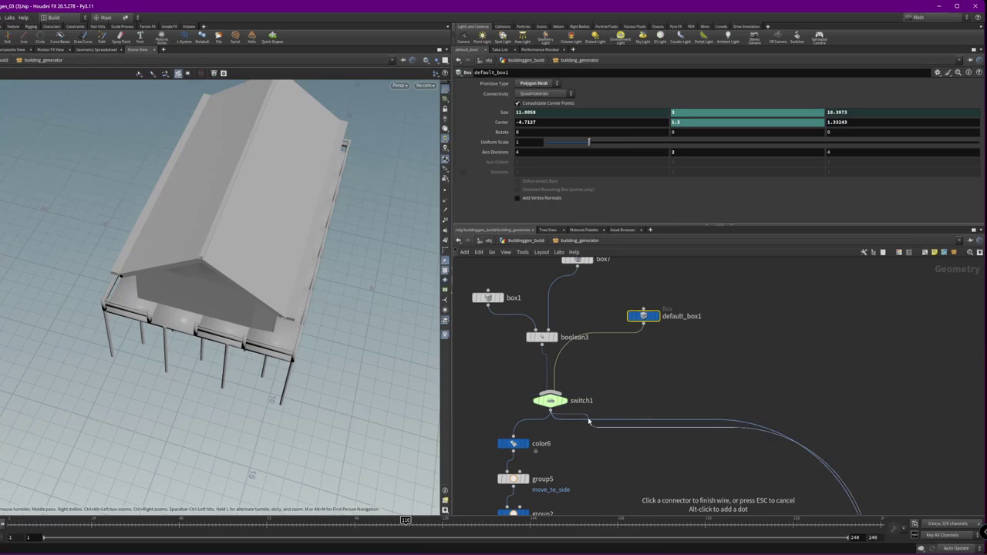
# Set switch1's Select Input to 0 and inspect box1's parameters
pyautogui.press('Escape')
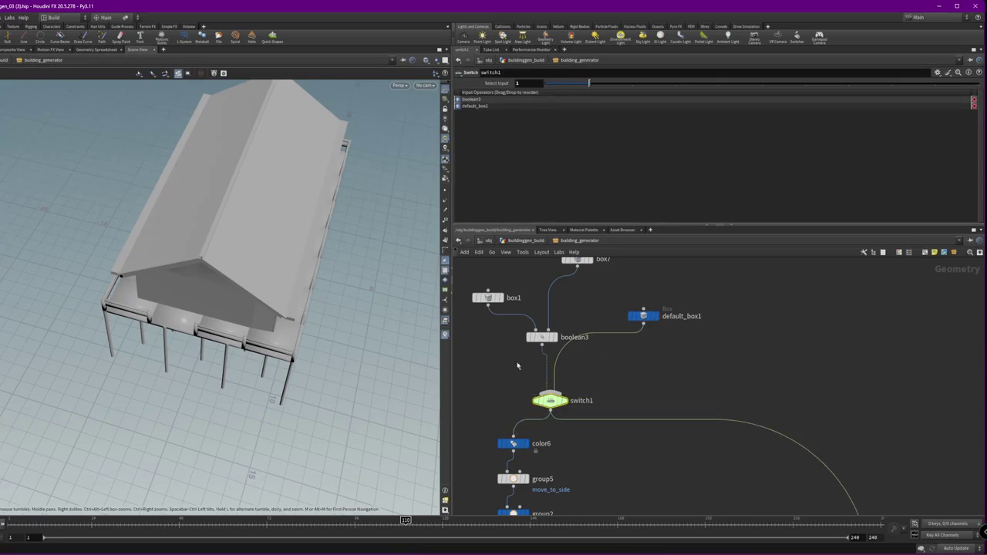
pyautogui.moveTo(558, 85); pyautogui.dragTo(545, 88)
pyautogui.click(488, 298)
pyautogui.click(540, 401)
pyautogui.click(10, 17)
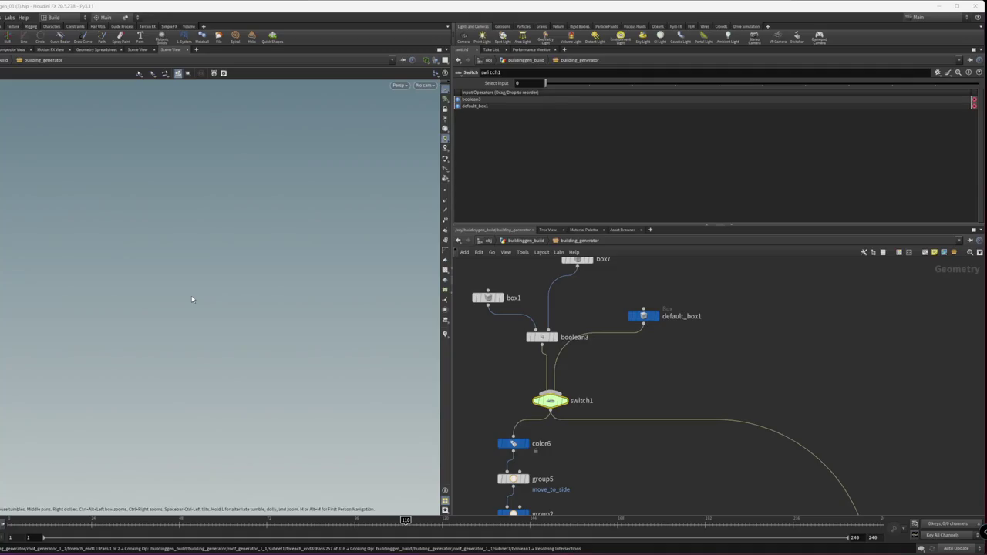
pyautogui.moveTo(193, 299); pyautogui.dragTo(127, 236)
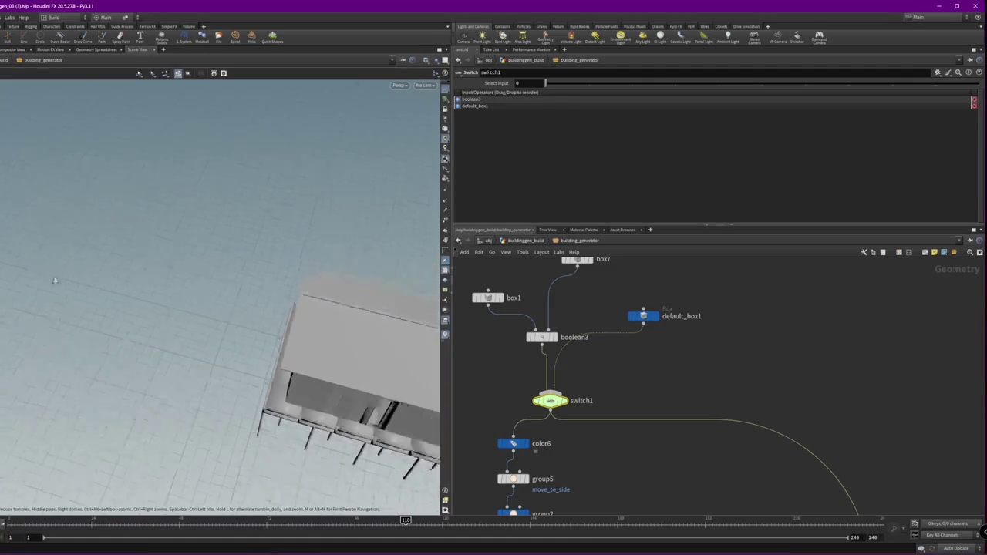
# Display boolean3's L-shaped union result and orbit to inspect its seam lines
pyautogui.click(556, 337)
pyautogui.click(558, 339)
pyautogui.moveTo(253, 315); pyautogui.dragTo(385, 344)
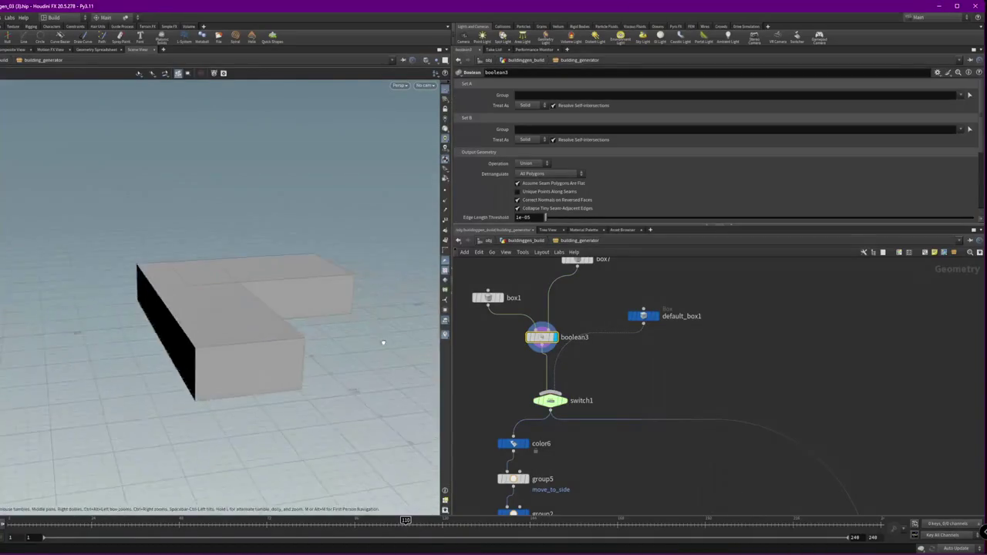
pyautogui.scroll(-2, 638, 366)
pyautogui.scroll(4, 552, 412)
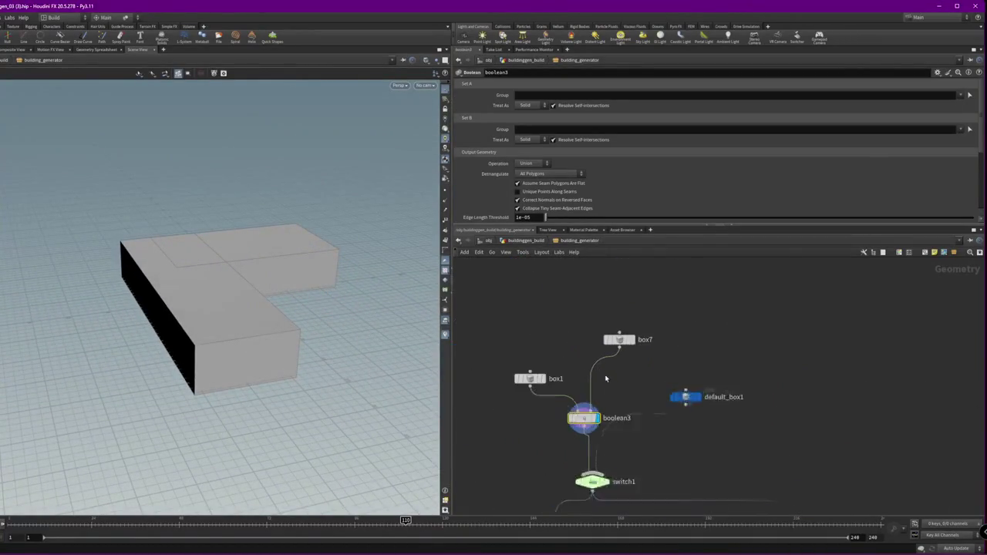
pyautogui.scroll(2, 549, 416)
pyautogui.scroll(-2, 574, 386)
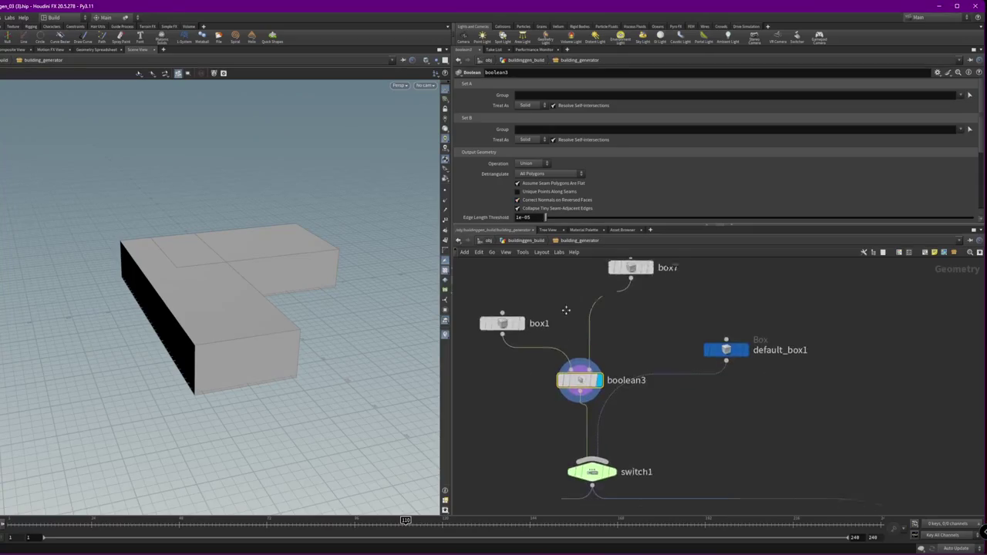
# Add a Fuse node after boolean3 and a Dissolve Flat Edges node after fuse1
pyautogui.press('Tab')
pyautogui.write('u')
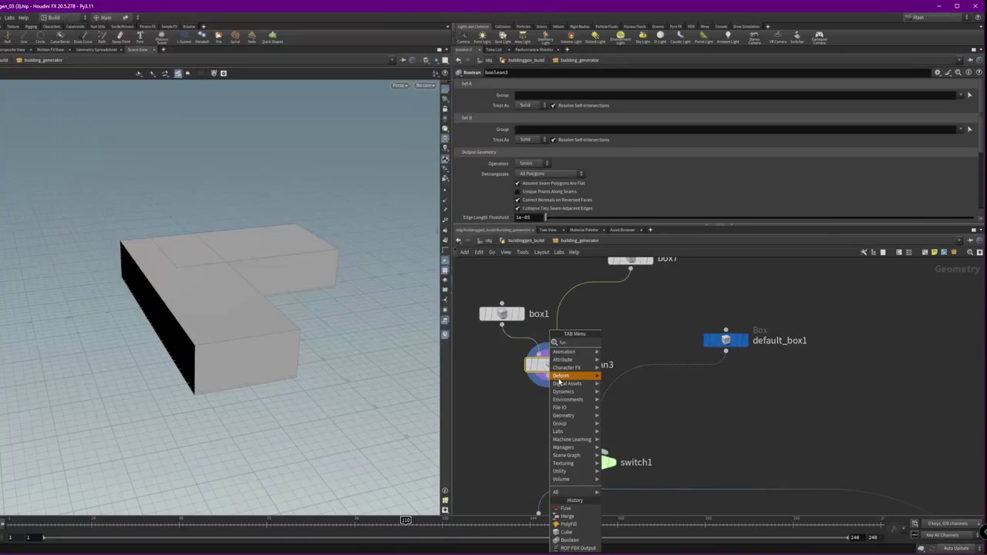
pyautogui.press('Return')
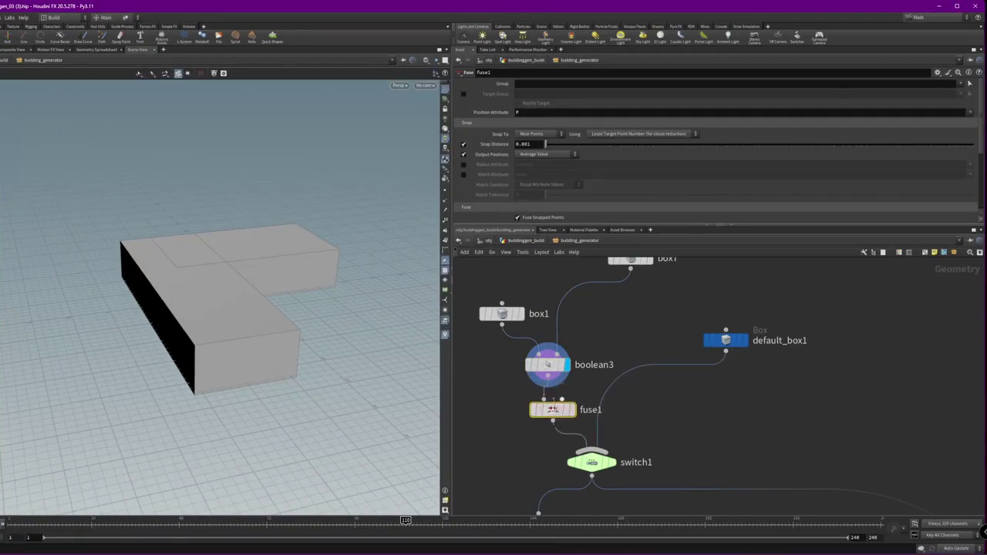
pyautogui.press('Tab')
pyautogui.write('d')
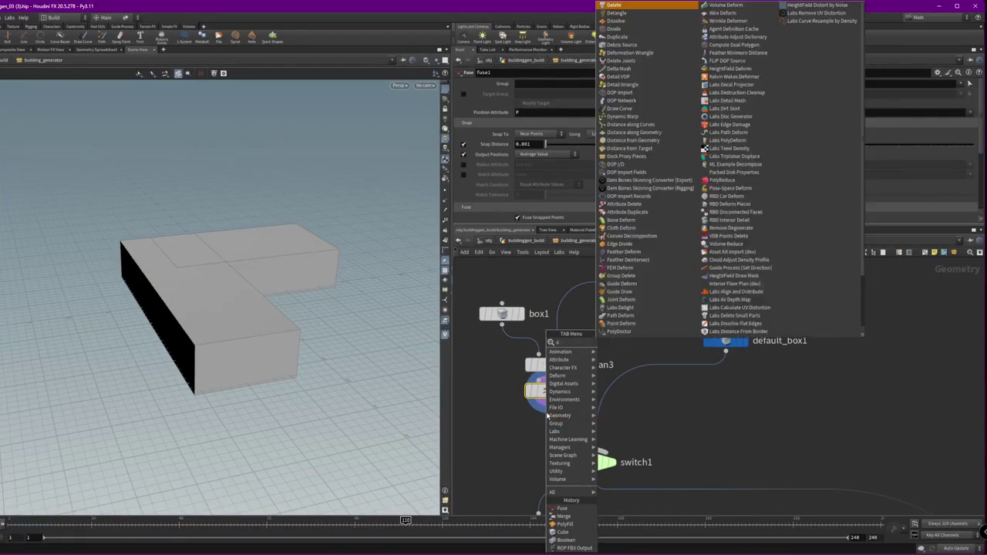
pyautogui.write('is')
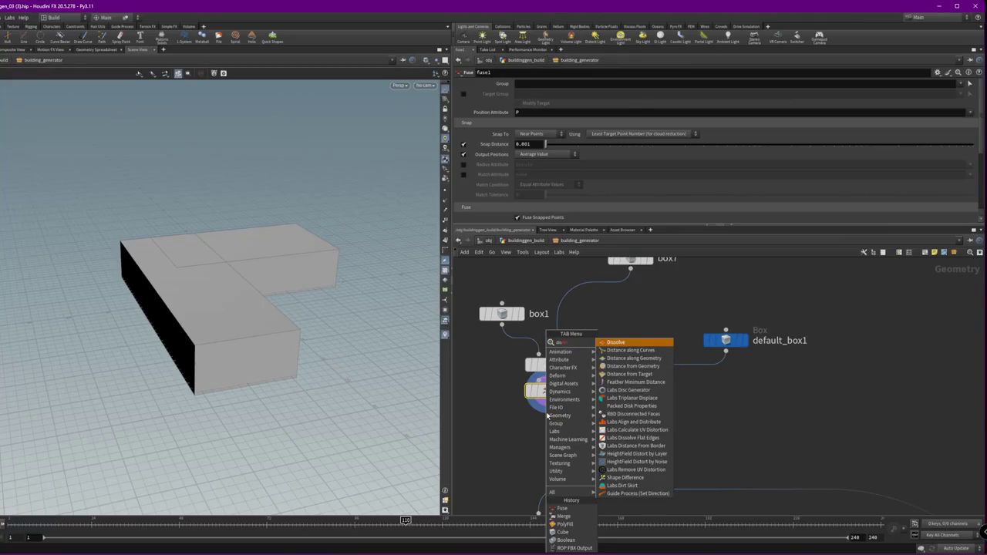
pyautogui.click(632, 437)
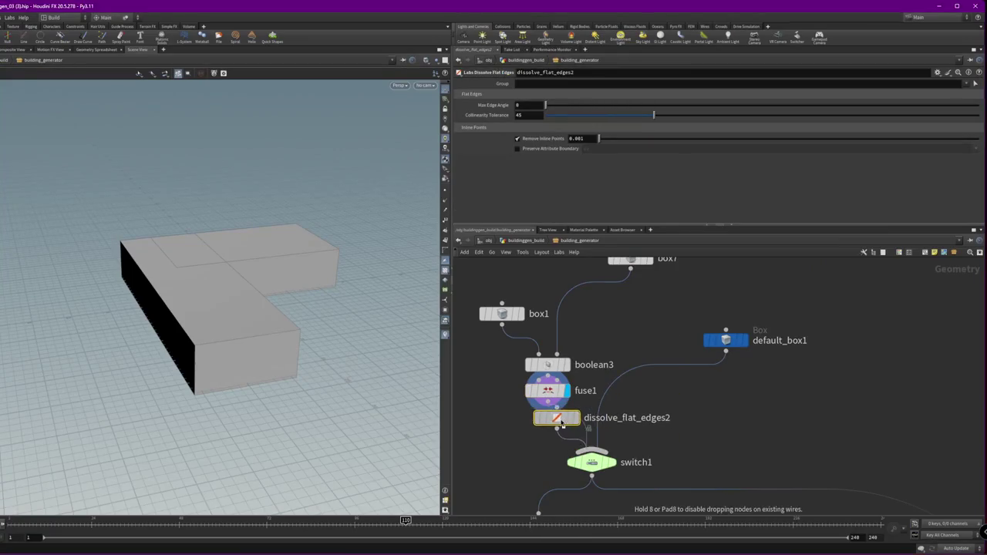
pyautogui.click(562, 442)
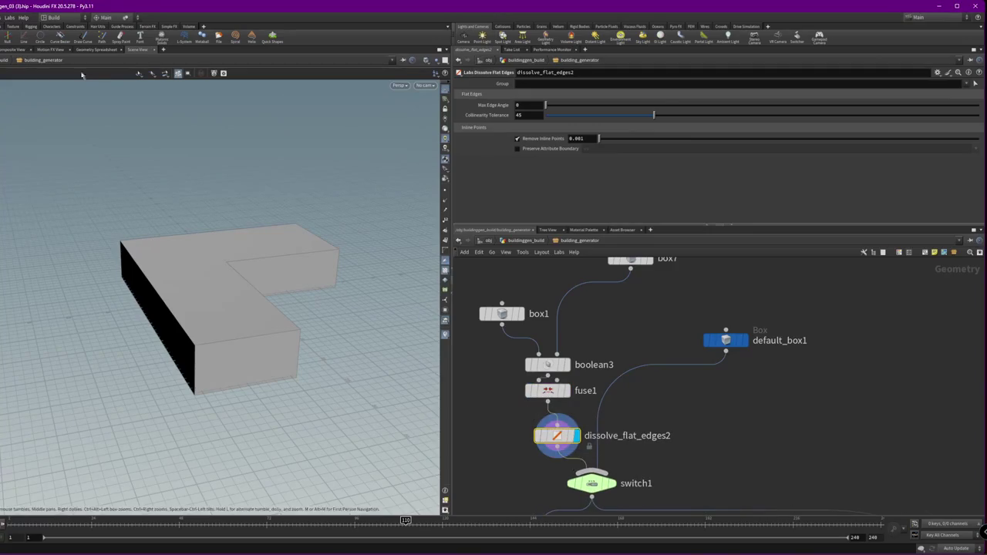
# Display output0's final geometry in the viewport and view its parameters
pyautogui.moveTo(632, 369); pyautogui.dragTo(565, 237, button='middle')
pyautogui.scroll(-4, 679, 401)
pyautogui.scroll(-2, 714, 434)
pyautogui.moveTo(714, 434); pyautogui.dragTo(652, 279, button='middle')
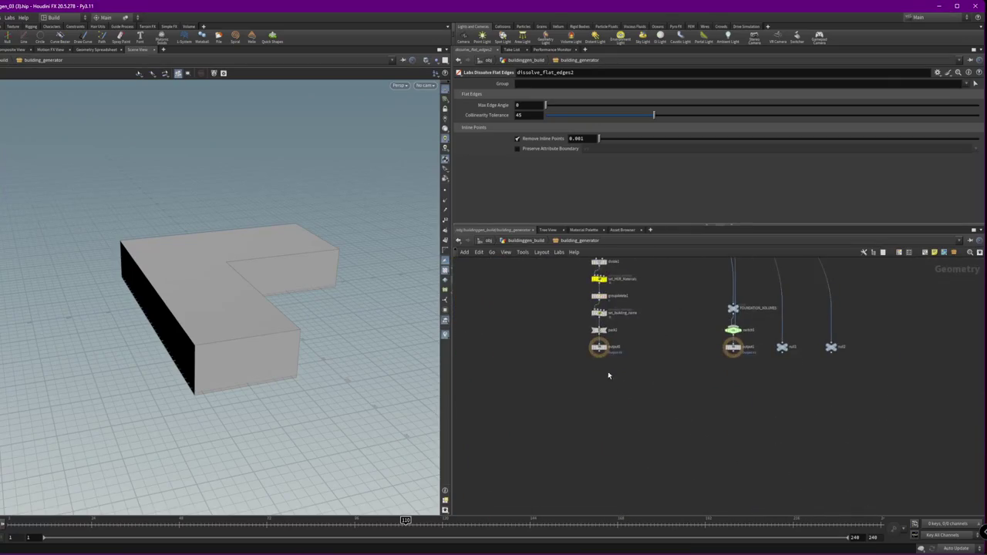
pyautogui.scroll(5, 609, 379)
pyautogui.click(611, 349)
pyautogui.click(595, 346)
pyautogui.moveTo(255, 254)
pyautogui.mouseDown()
pyautogui.moveTo(296, 295)
pyautogui.moveTo(254, 277)
pyautogui.mouseUp()
# Inspect dissolve_flat_edges2's settings and bypass it to compare the output
pyautogui.scroll(-3, 536, 355)
pyautogui.scroll(-3, 535, 355)
pyautogui.moveTo(532, 270); pyautogui.dragTo(535, 354, button='middle')
pyautogui.scroll(3, 536, 460)
pyautogui.scroll(-3, 562, 440)
pyautogui.scroll(2, 562, 440)
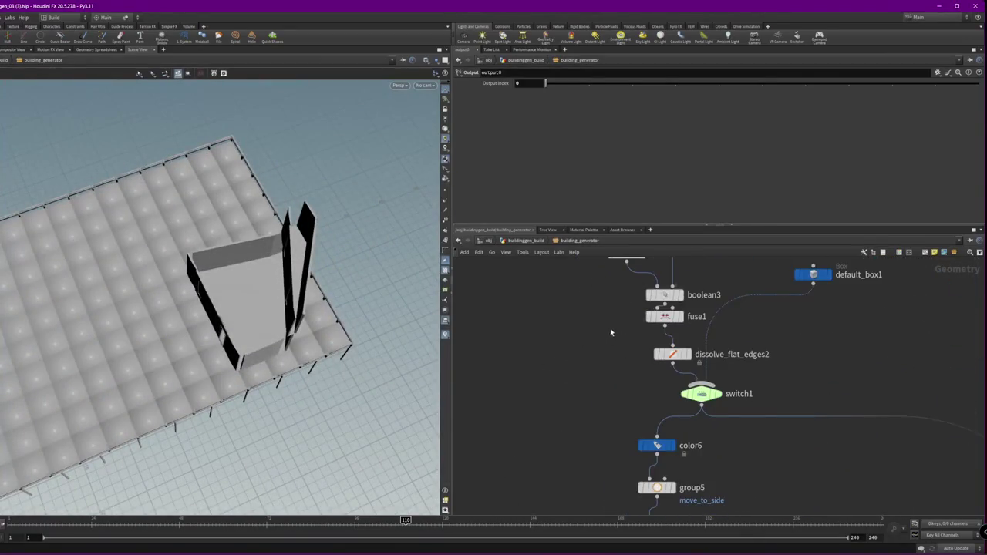
pyautogui.click(683, 356)
pyautogui.moveTo(672, 354)
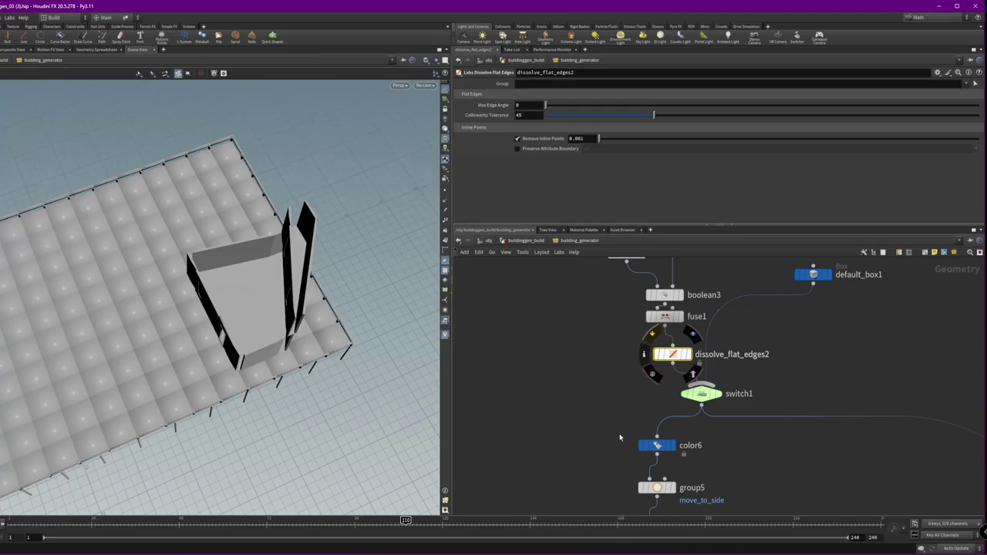
pyautogui.press('q')
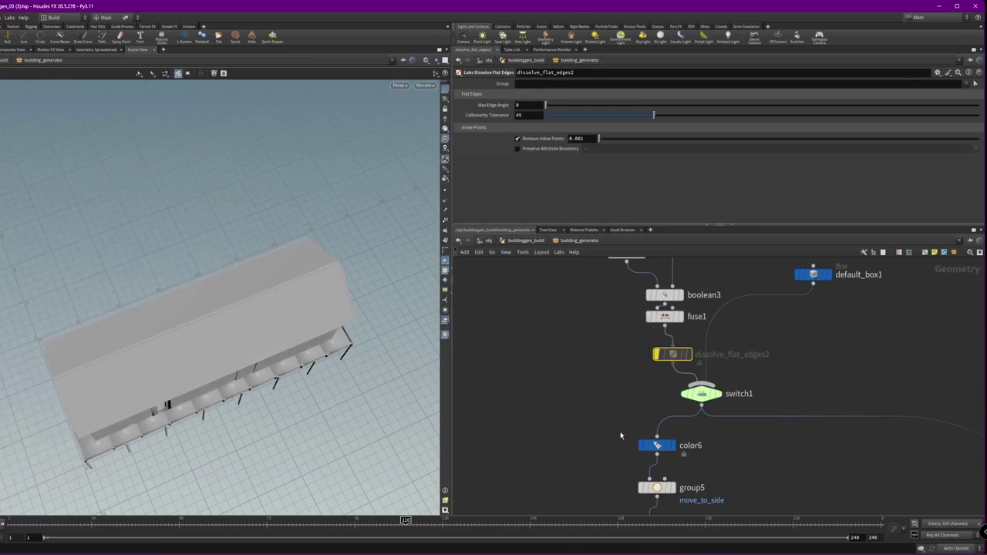